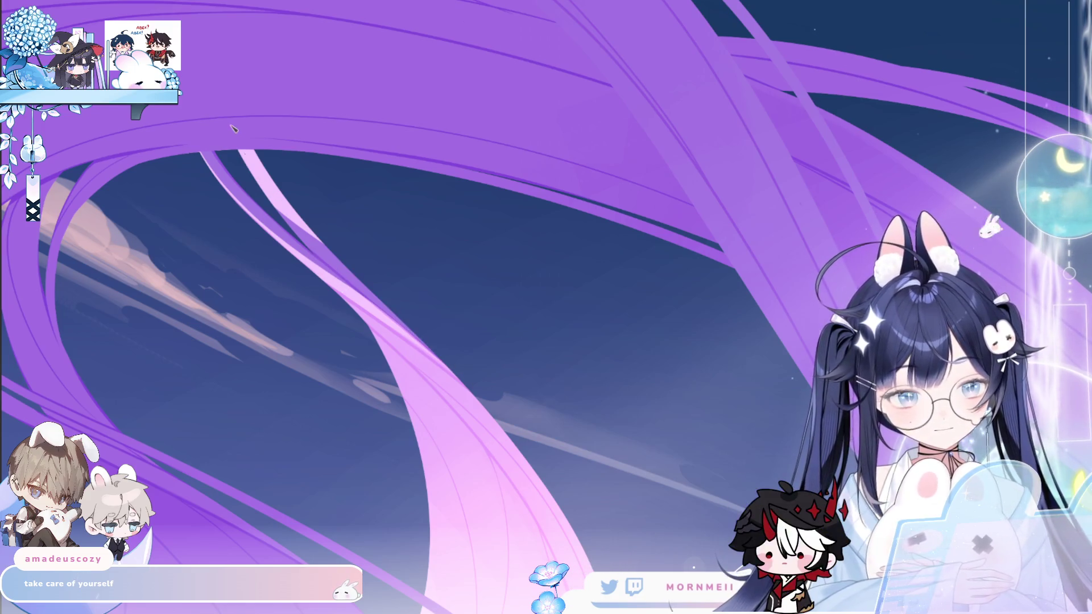
# Step: Fit the artwork to the window, mirror-check it, then zoom in closely on the hair loop
pyautogui.click(287, 284)
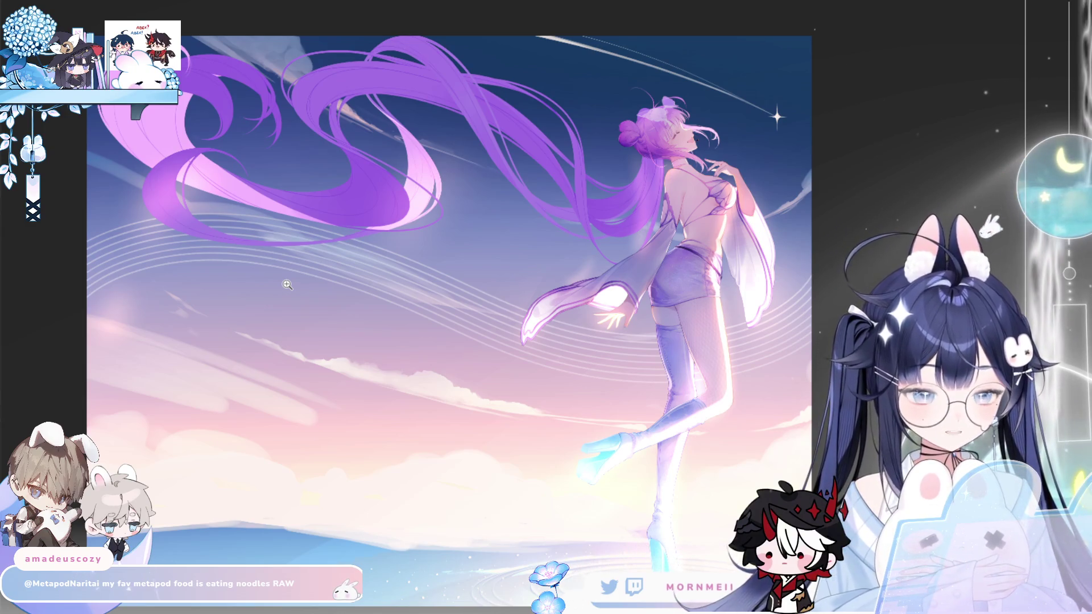
pyautogui.press('h')
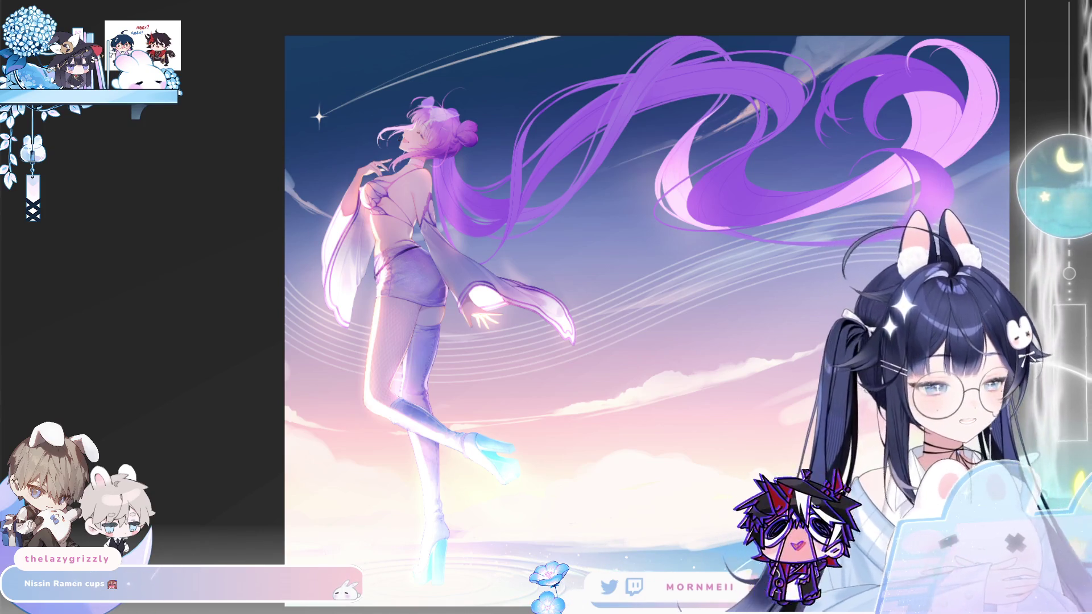
pyautogui.press('h')
pyautogui.press('h')
pyautogui.click(527, 243)
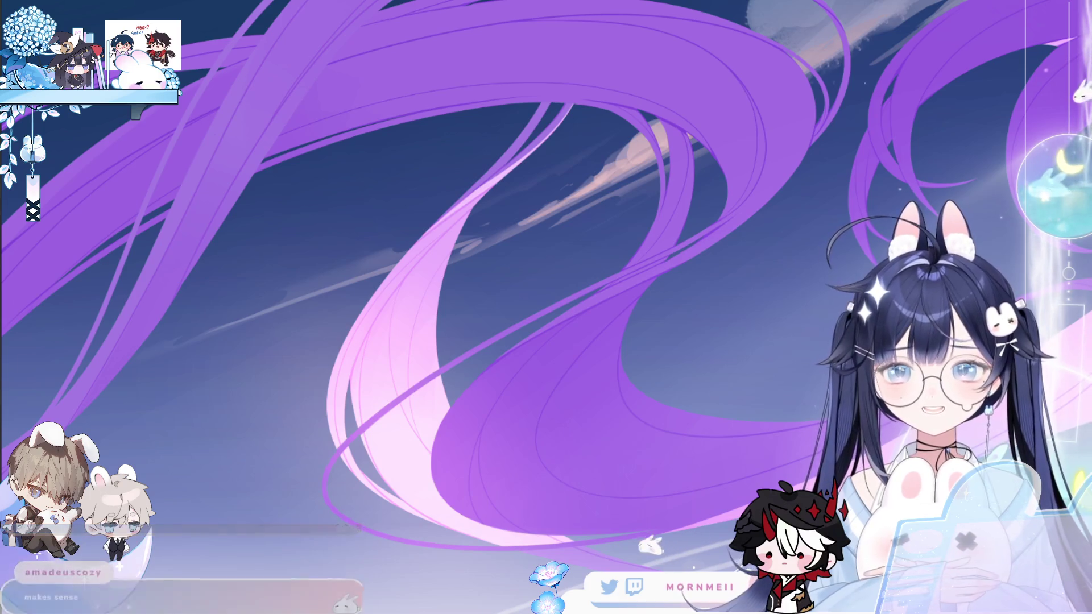
# Step: Pan over to the figure, then zoom back out to show the whole illustration
pyautogui.scroll(-3, 429, 319)
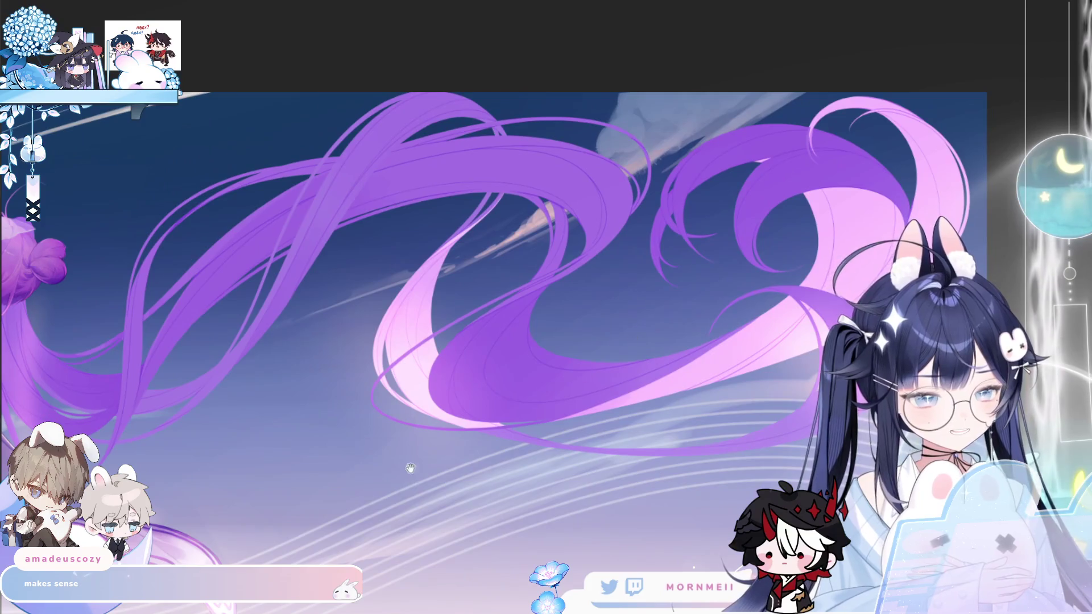
pyautogui.moveTo(410, 469); pyautogui.dragTo(487, 357)
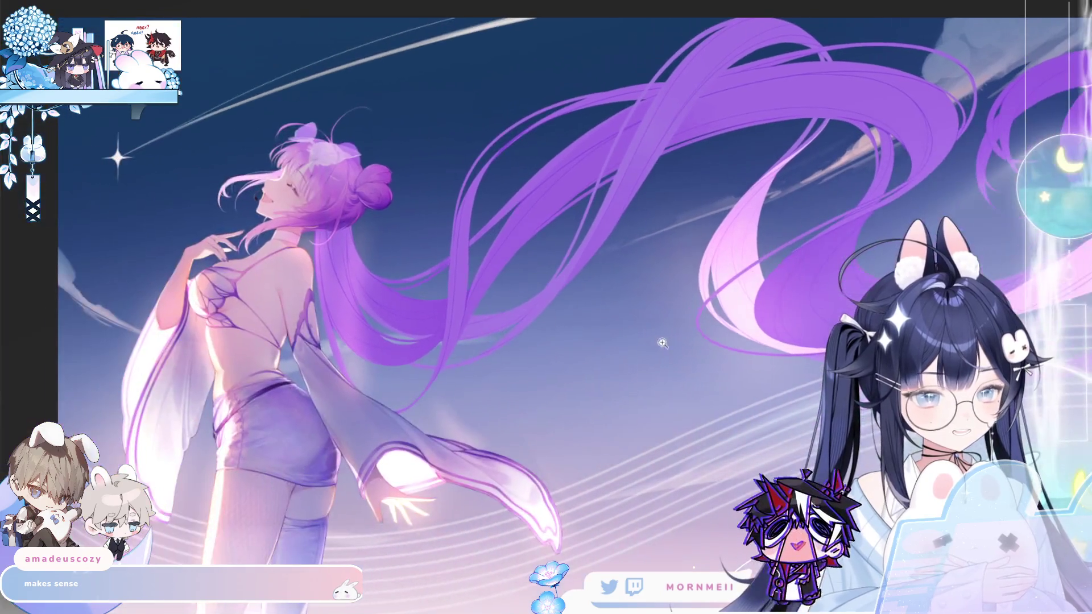
pyautogui.scroll(3, 455, 319)
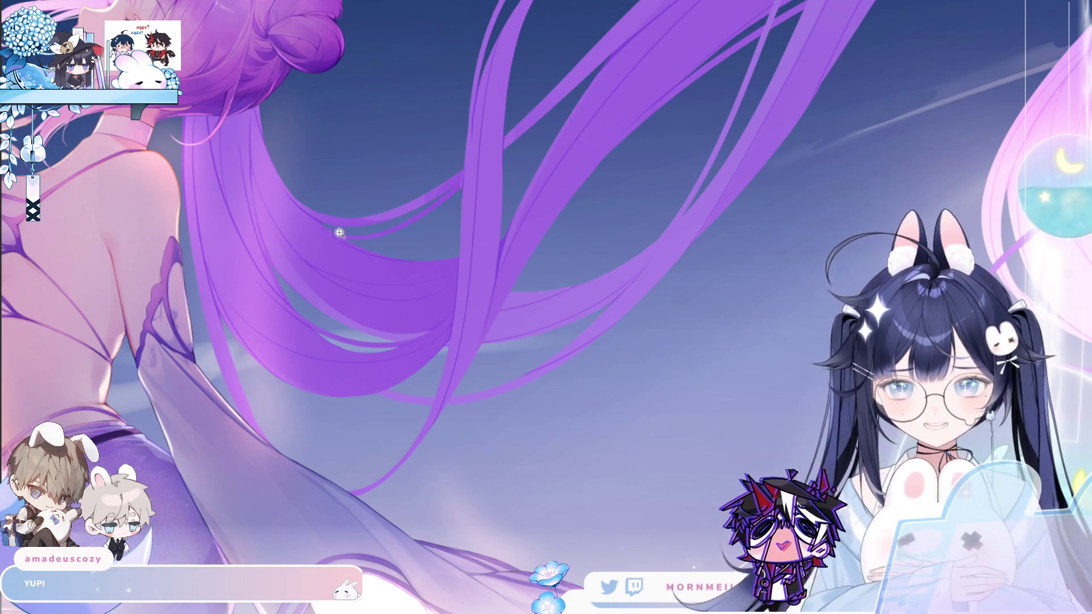
pyautogui.click(363, 161)
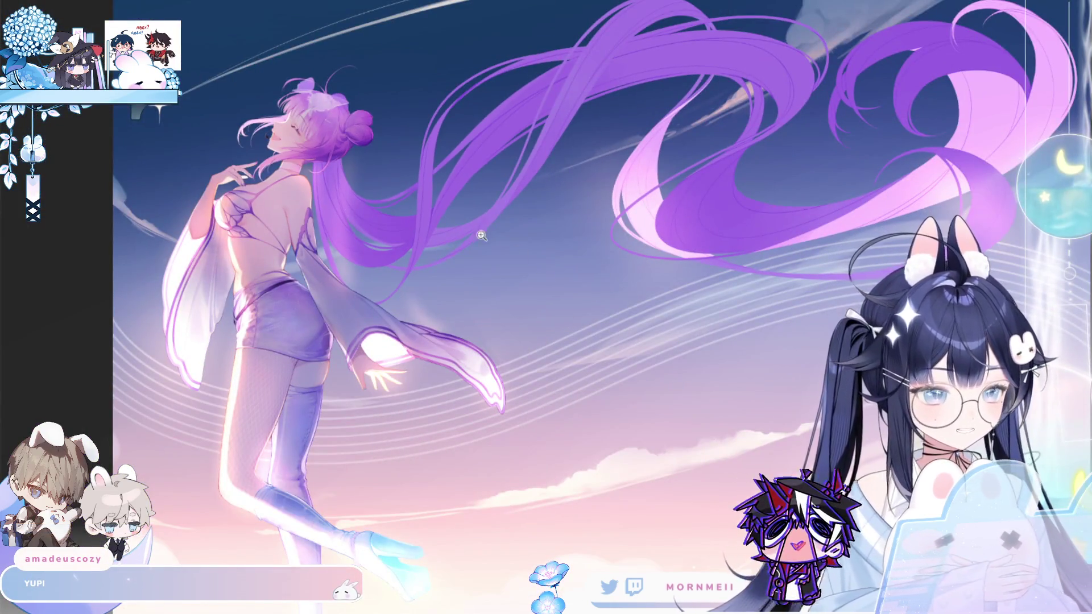
pyautogui.scroll(-3, 484, 238)
pyautogui.scroll(8, 327, 319)
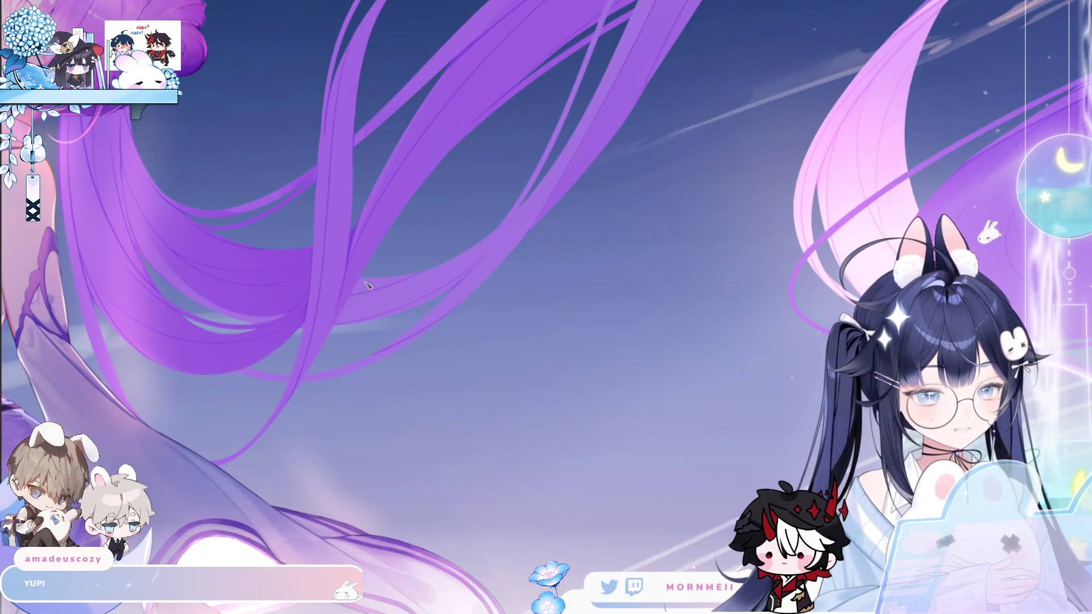
pyautogui.scroll(-2, 245, 313)
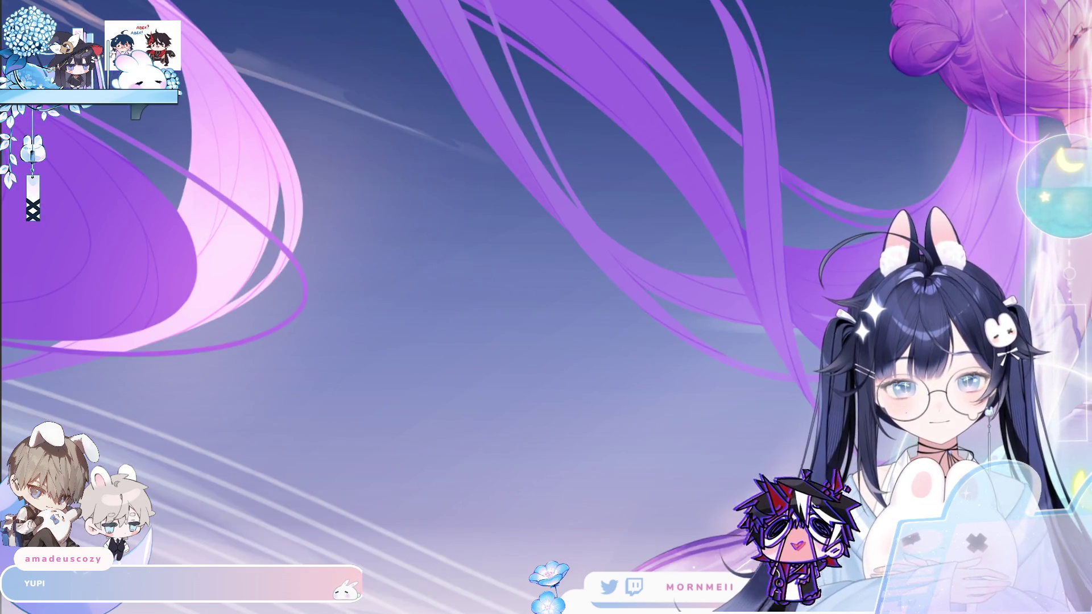
pyautogui.scroll(-3, 287, 283)
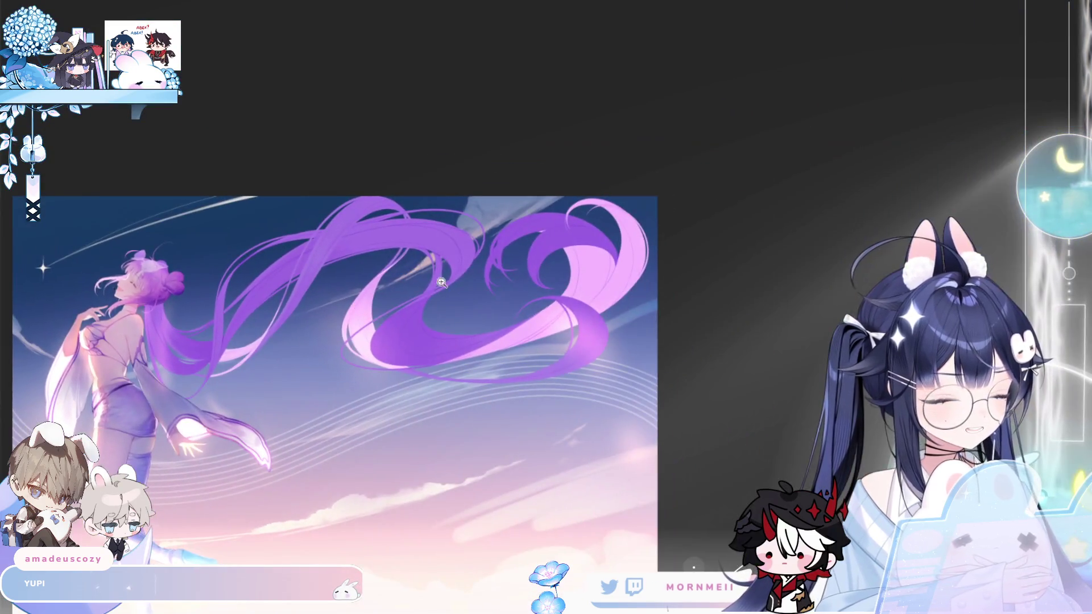
# Step: Zoom out to a small view, then zoom in until the artwork fills the screen
pyautogui.click(441, 283)
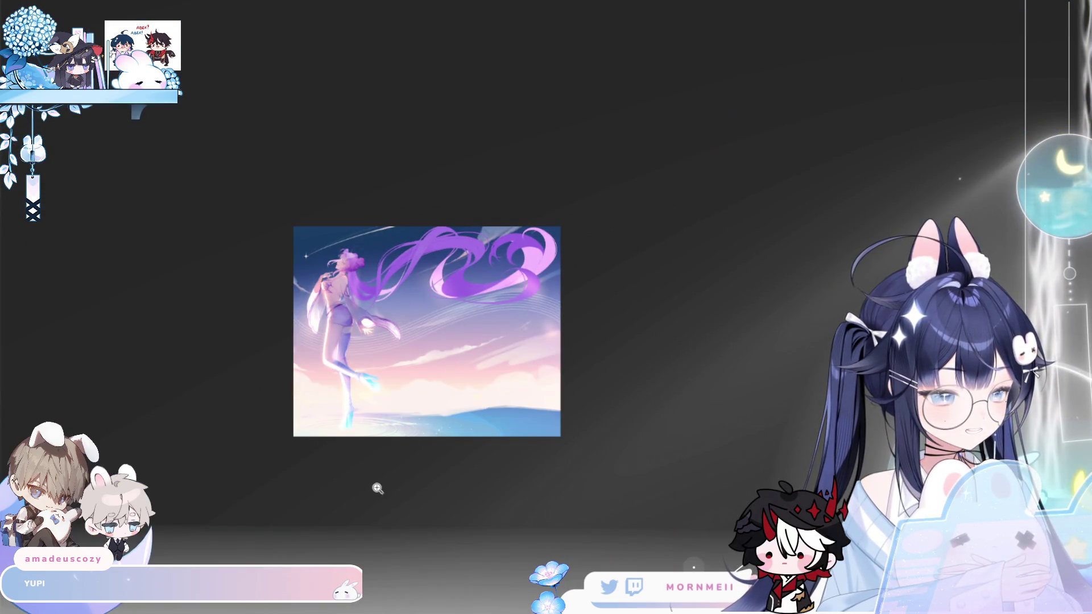
pyautogui.click(448, 236)
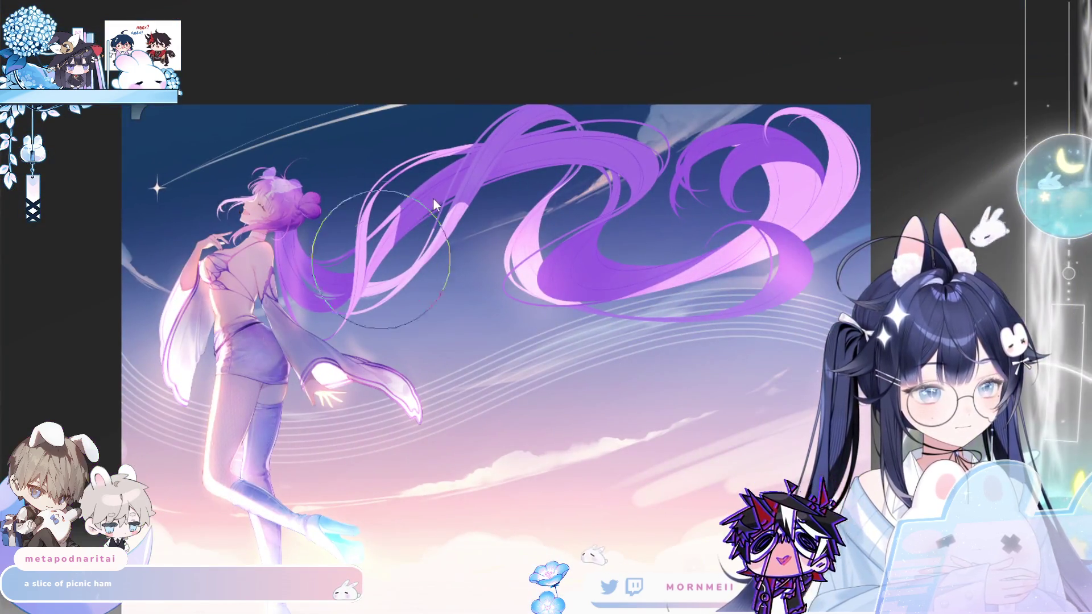
# Step: Airbrush light pink highlights over the purple hair strands, then pan and zoom to review them
pyautogui.moveTo(432, 198)
pyautogui.mouseDown()
pyautogui.moveTo(495, 159)
pyautogui.moveTo(541, 148)
pyautogui.moveTo(564, 169)
pyautogui.mouseUp()
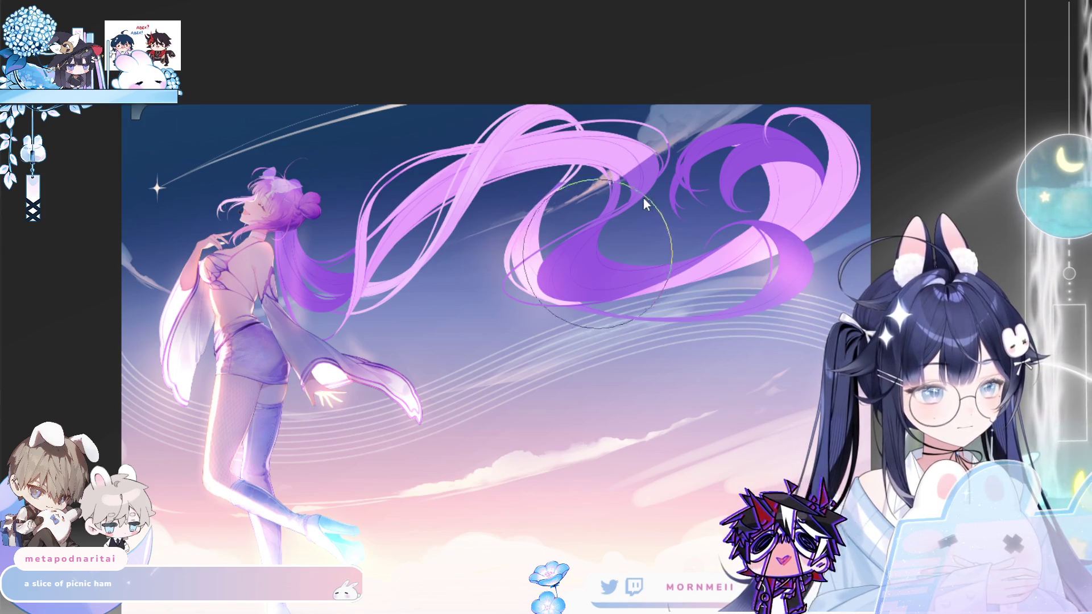
pyautogui.scroll(3, 540, 227)
pyautogui.moveTo(540, 228); pyautogui.dragTo(478, 256)
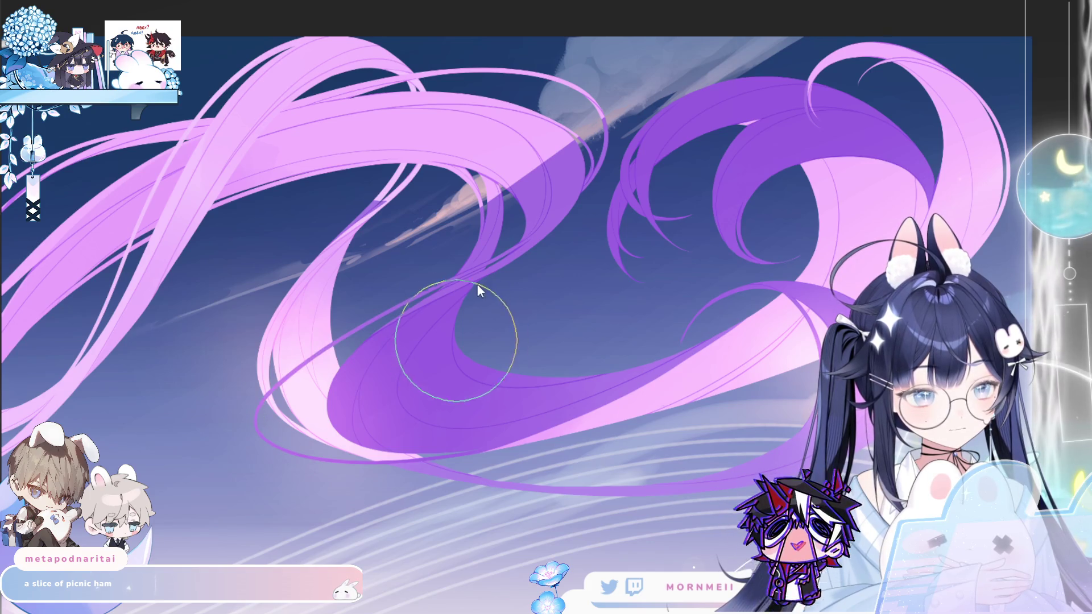
pyautogui.moveTo(452, 263); pyautogui.dragTo(169, 264)
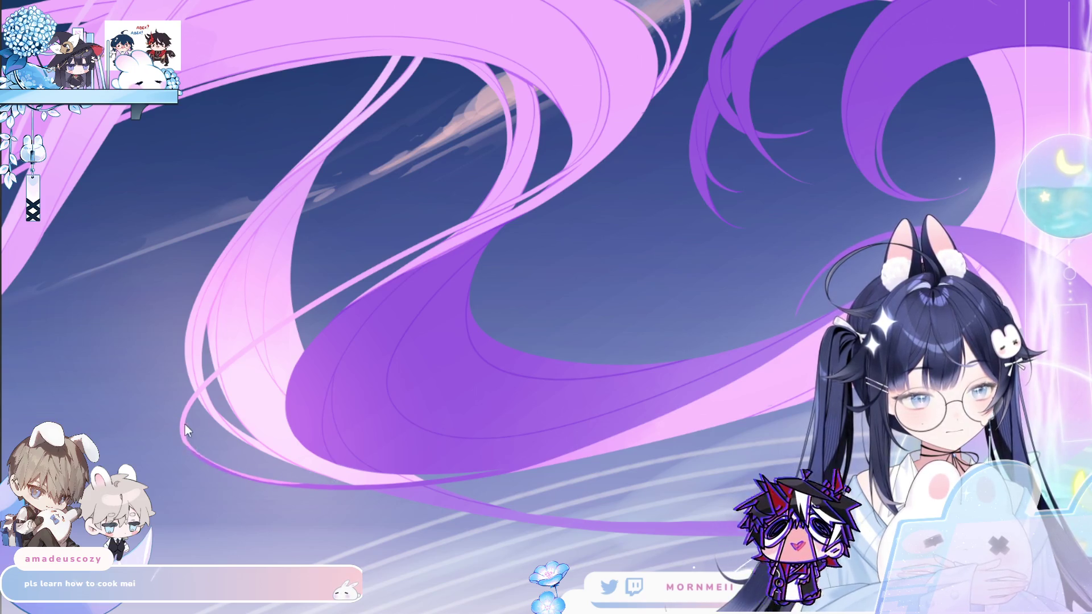
pyautogui.scroll(-3, 342, 399)
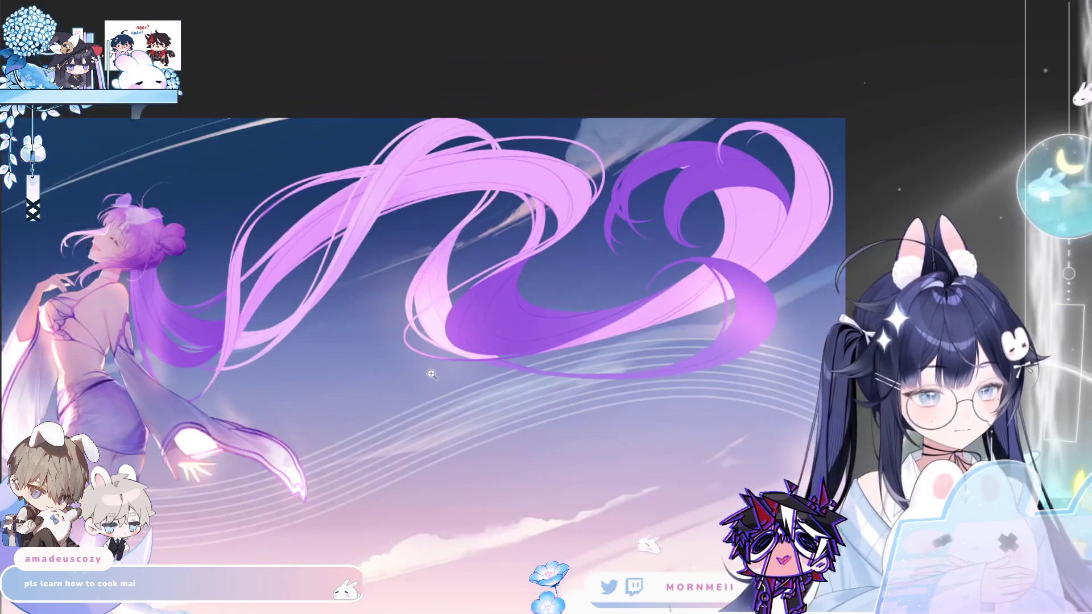
pyautogui.scroll(4, 353, 329)
pyautogui.scroll(-2, 354, 329)
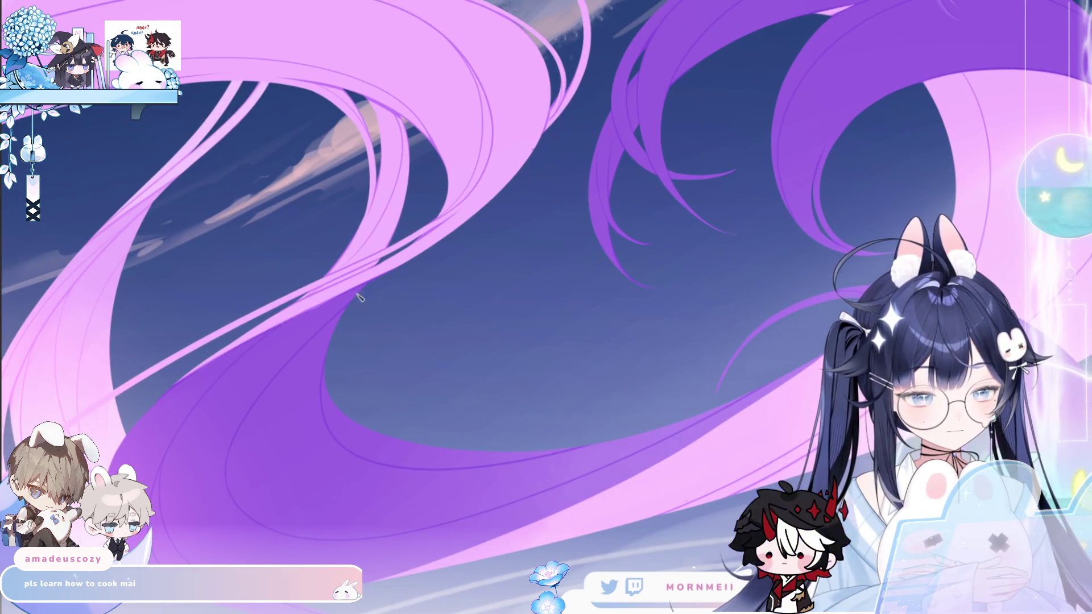
pyautogui.scroll(-3, 165, 458)
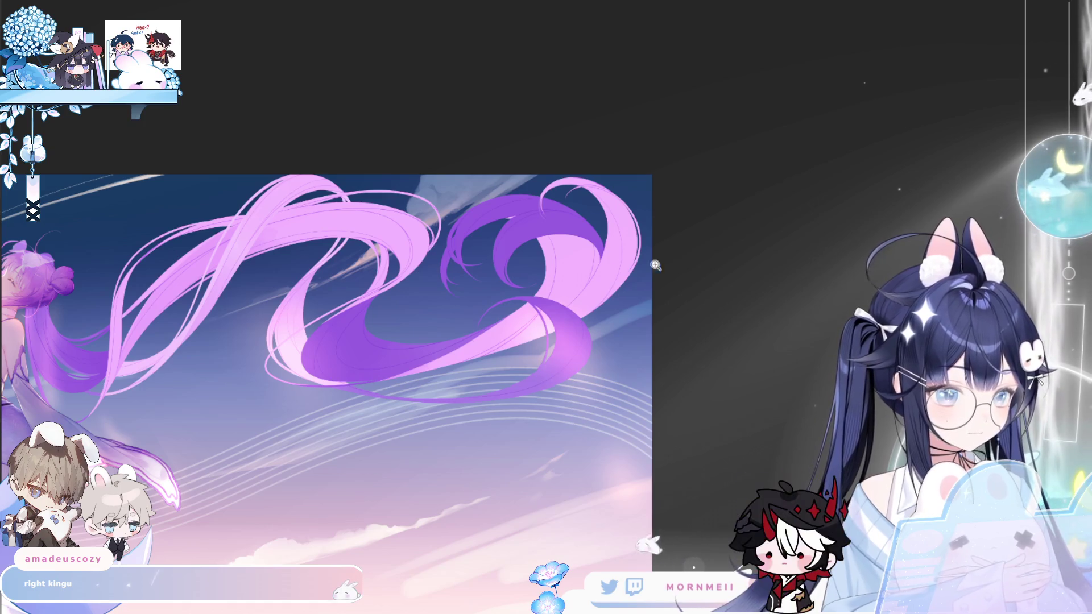
# Step: Zoom in on the hair and paint darker shading inside the right-hand curl, then deselect
pyautogui.click(364, 251)
pyautogui.press('F11')
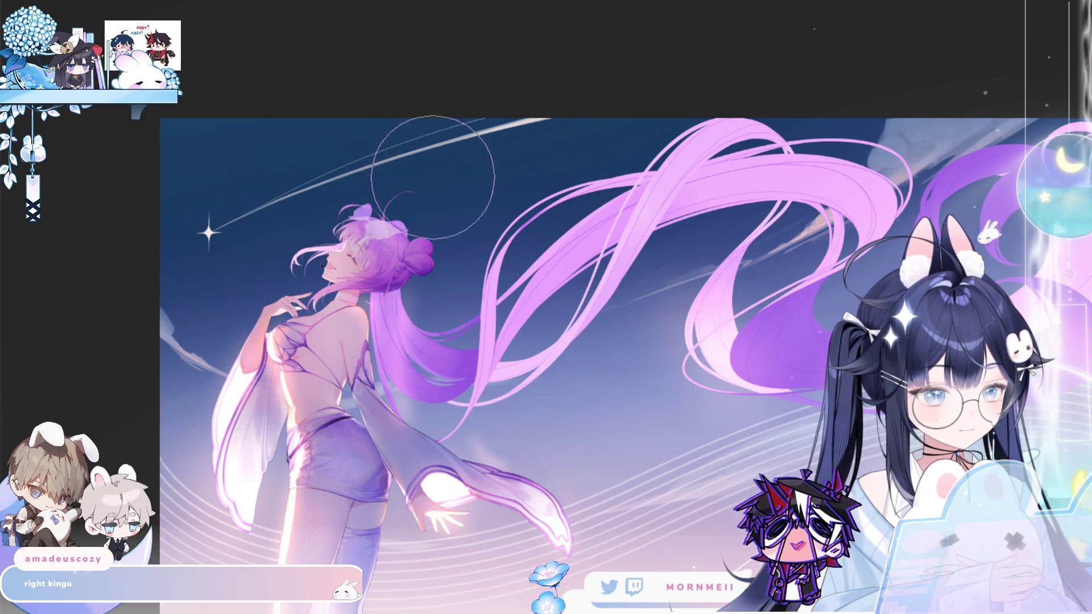
pyautogui.scroll(2, 933, 113)
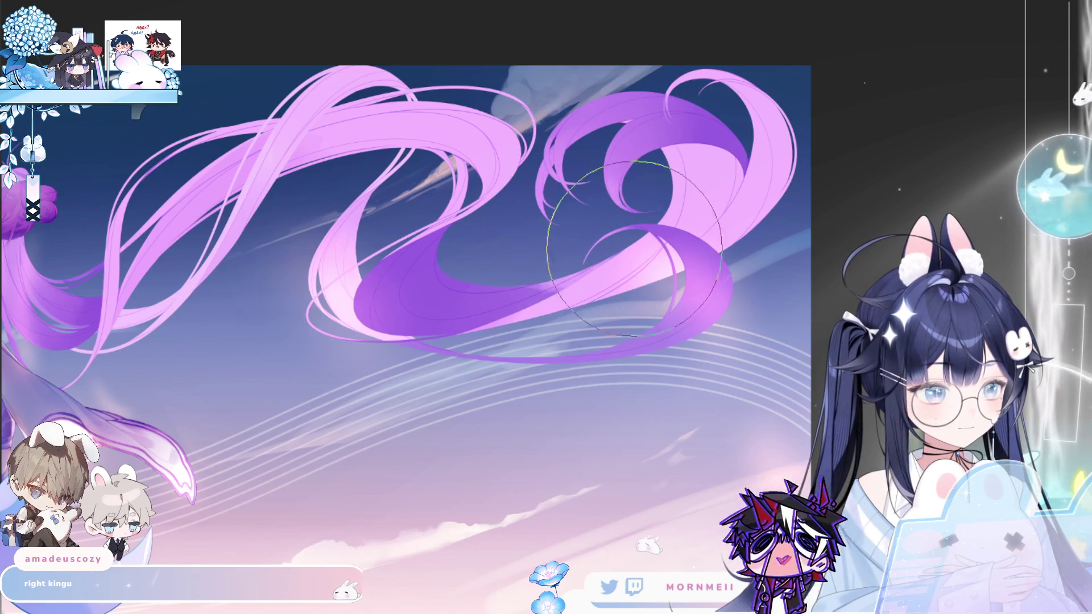
pyautogui.moveTo(659, 213); pyautogui.dragTo(614, 131)
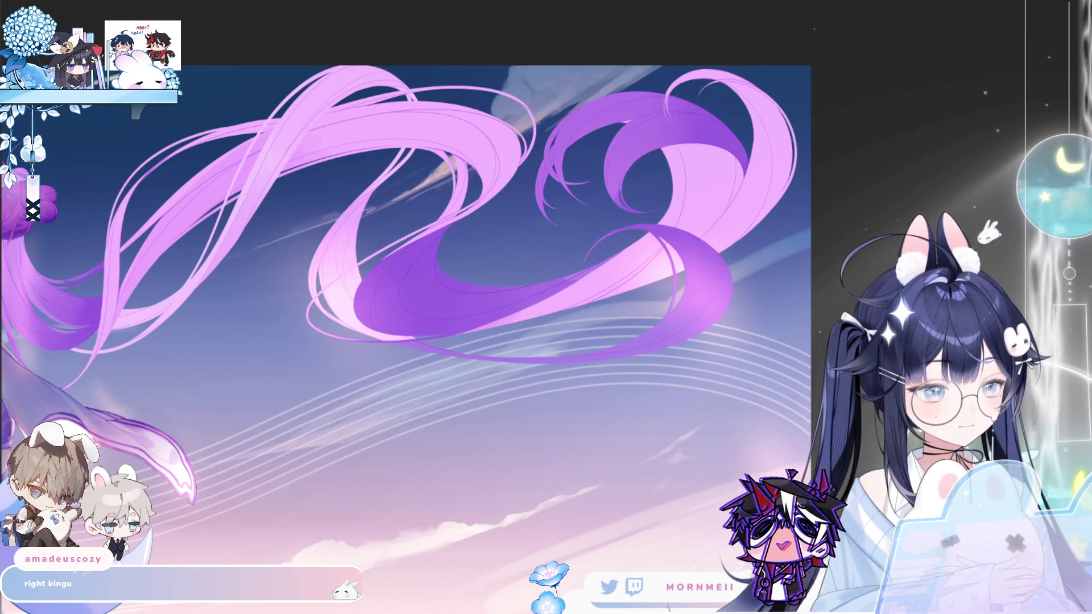
pyautogui.moveTo(589, 250)
pyautogui.mouseDown()
pyautogui.moveTo(825, 73)
pyautogui.moveTo(592, 250)
pyautogui.mouseUp()
pyautogui.hotkey('ctrl', 'd')
pyautogui.press('b')
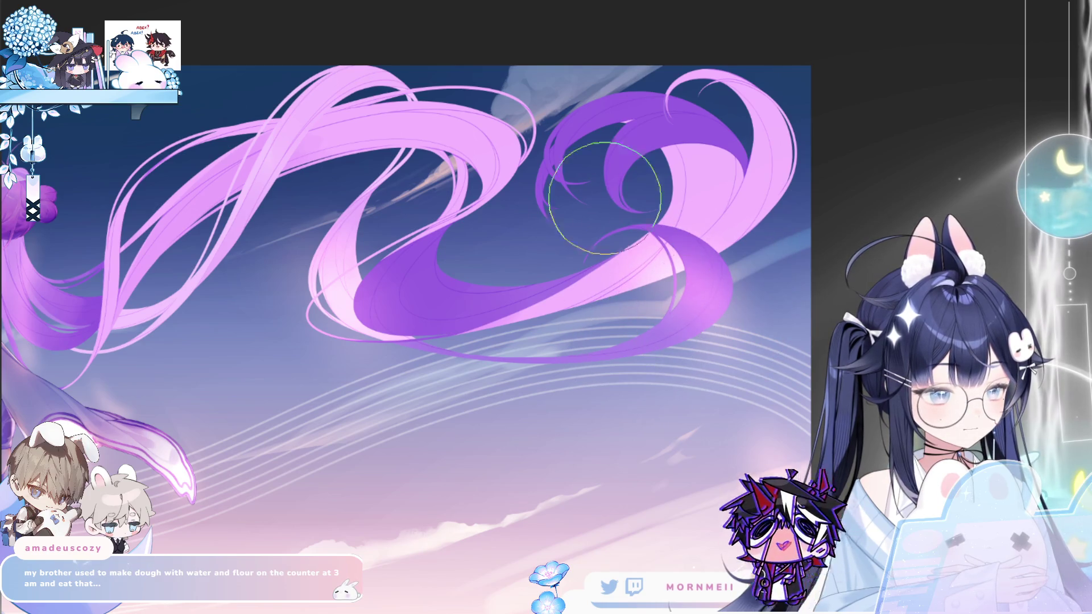
# Step: Lasso the upper-right hair curl, paint lighter tones inside it, then deselect
pyautogui.moveTo(654, 212)
pyautogui.mouseDown()
pyautogui.moveTo(616, 220)
pyautogui.moveTo(620, 39)
pyautogui.moveTo(793, 187)
pyautogui.mouseUp()
pyautogui.press('b')
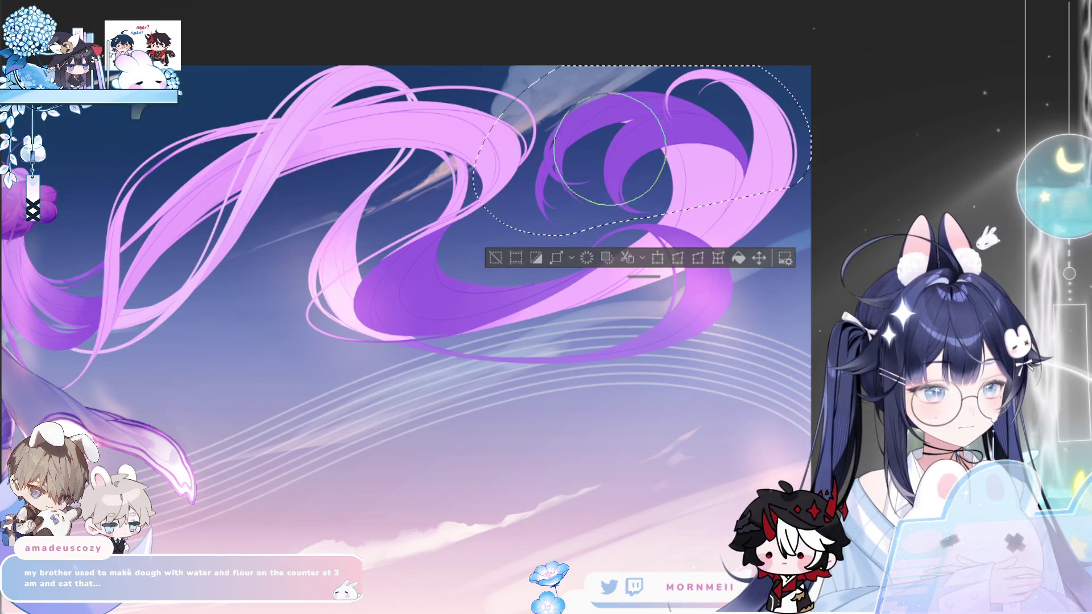
pyautogui.moveTo(620, 137); pyautogui.dragTo(619, 192)
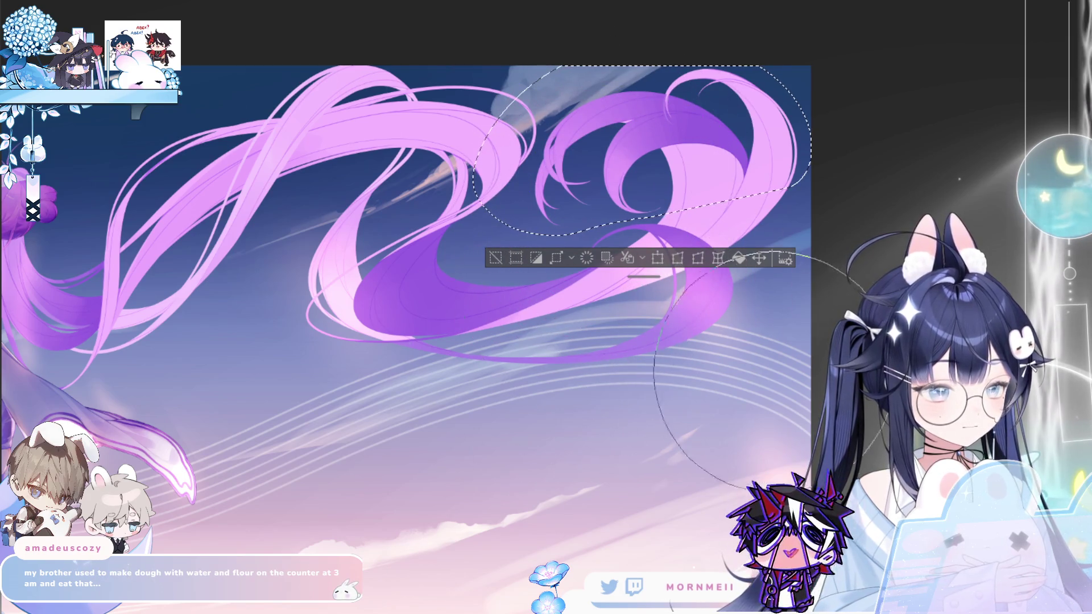
pyautogui.hotkey('ctrl', 'd')
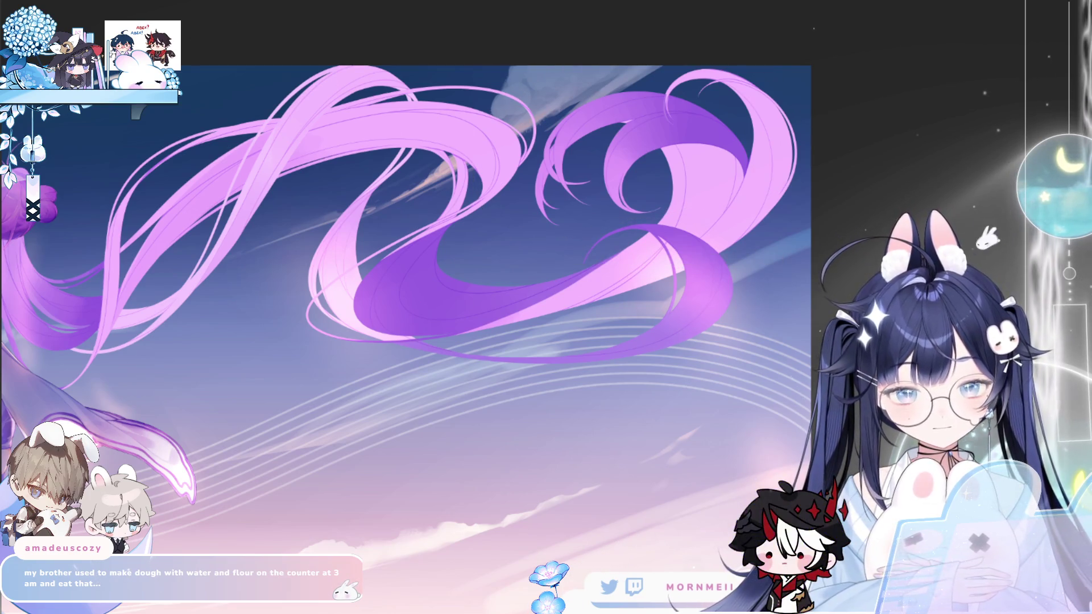
# Step: Flip the canvas horizontally back and forth to check the painting
pyautogui.press('m')
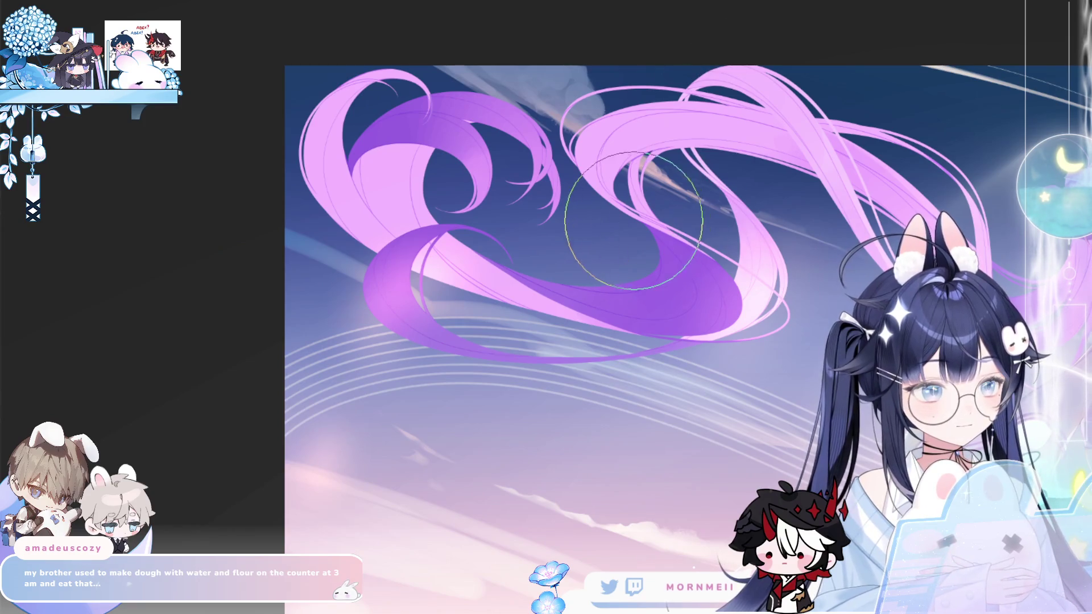
pyautogui.press('m')
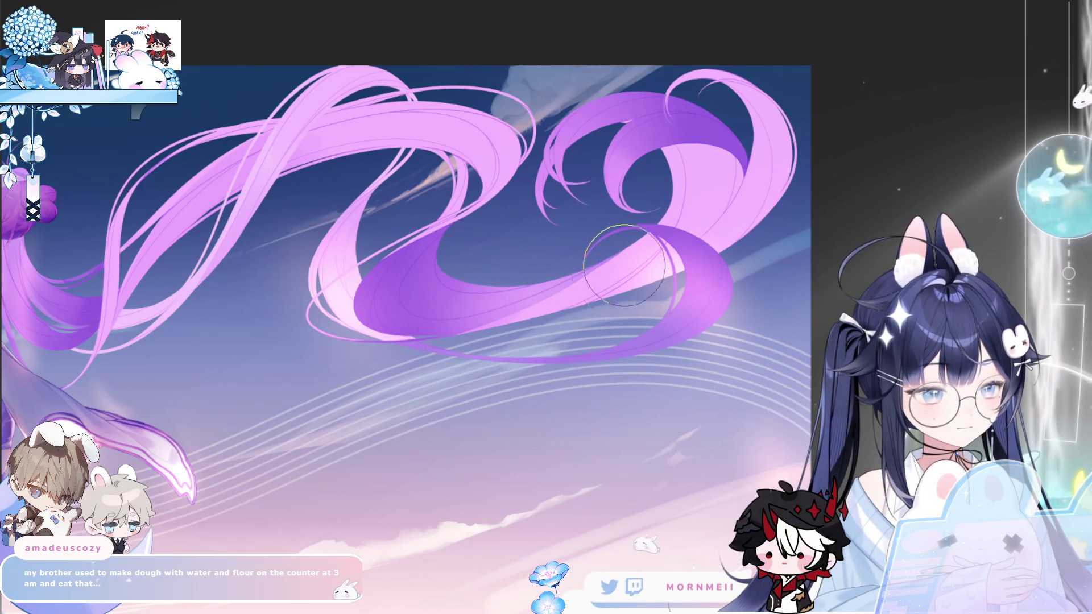
pyautogui.press('m')
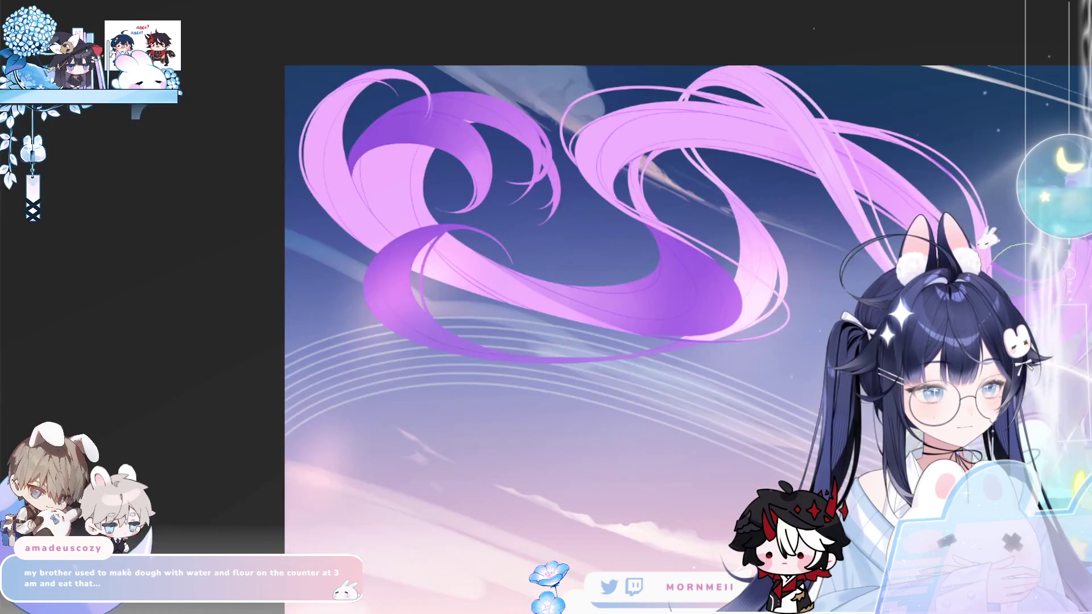
pyautogui.press('m')
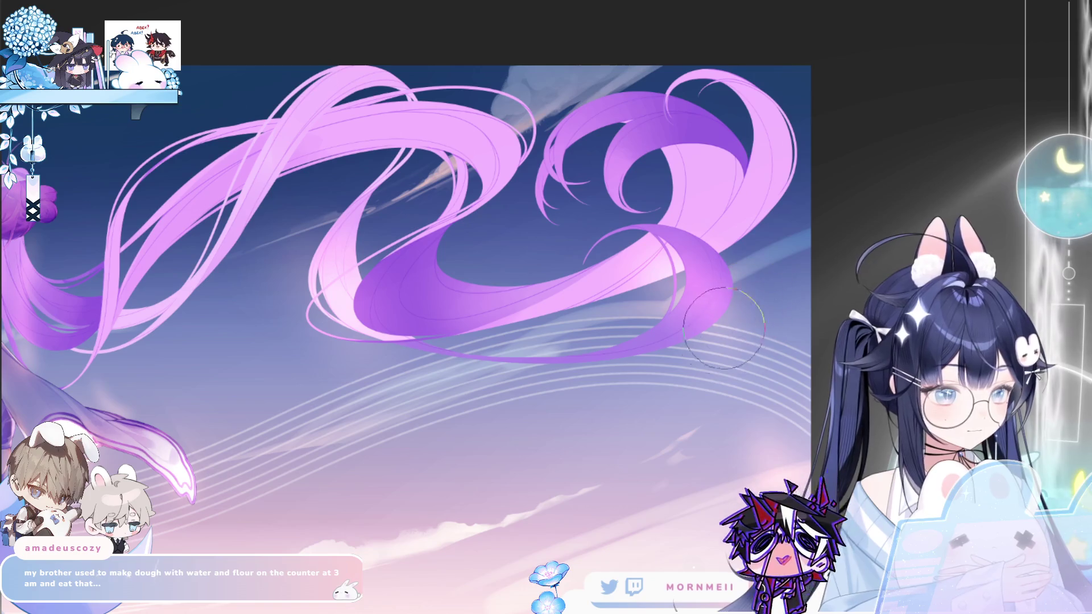
pyautogui.moveTo(254, 487); pyautogui.dragTo(248, 491)
pyautogui.press('-')
pyautogui.press('-')
pyautogui.press('m')
pyautogui.press('m')
pyautogui.moveTo(512, 199); pyautogui.dragTo(814, 142)
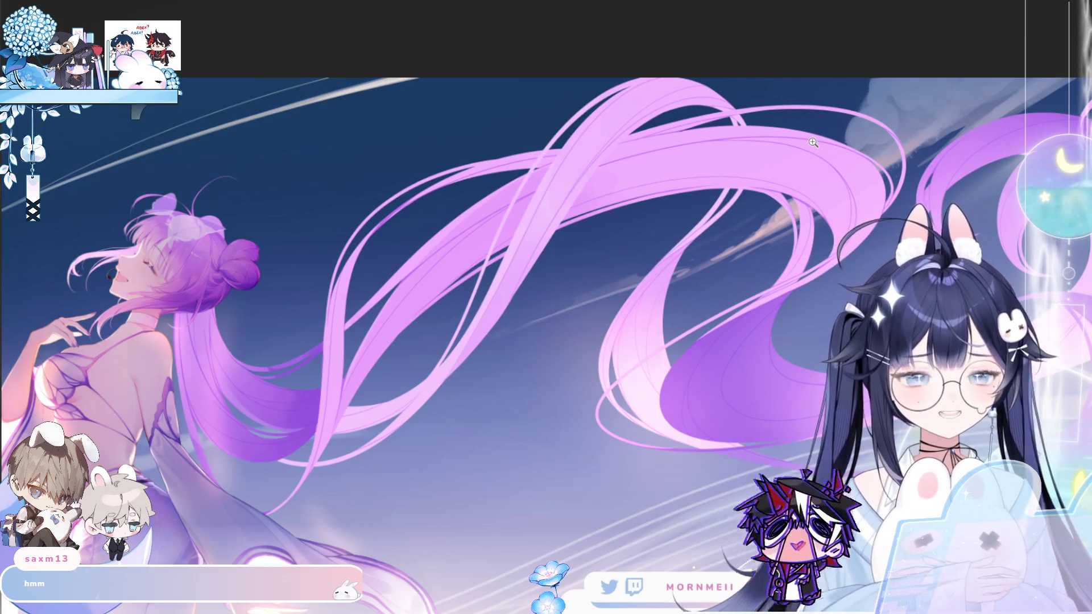
pyautogui.click(628, 159)
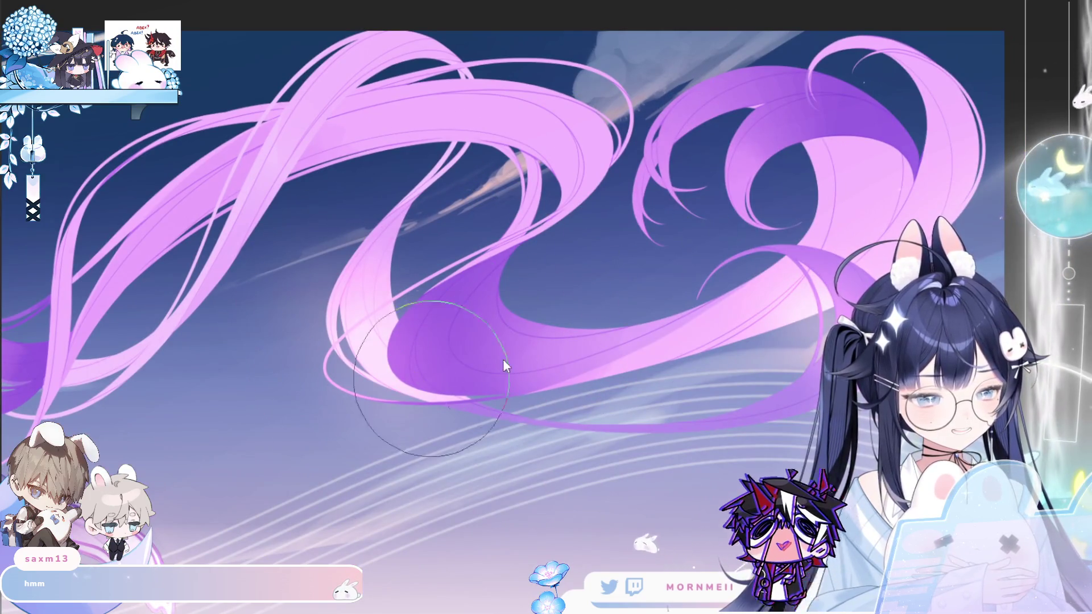
pyautogui.hotkey('ctrl', '0')
pyautogui.click(530, 219)
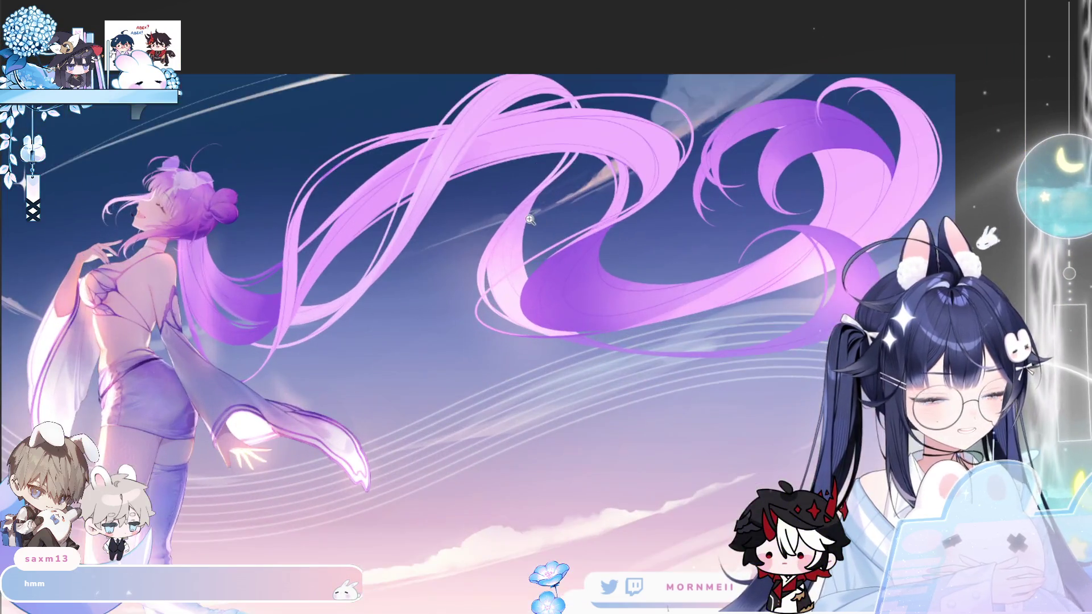
pyautogui.press('h')
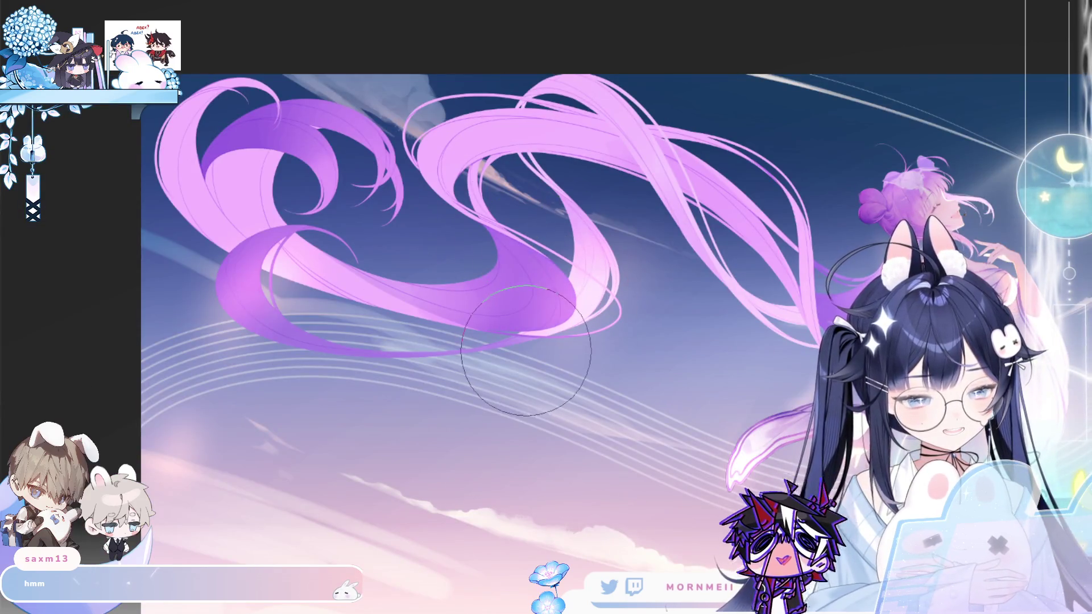
pyautogui.press('h')
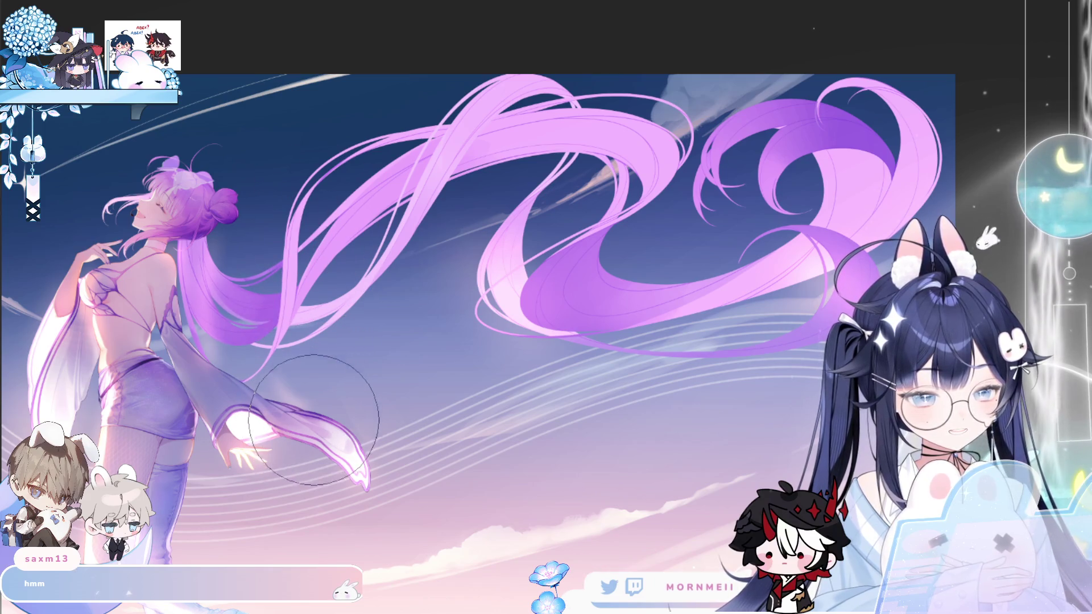
pyautogui.press('m')
pyautogui.press('m')
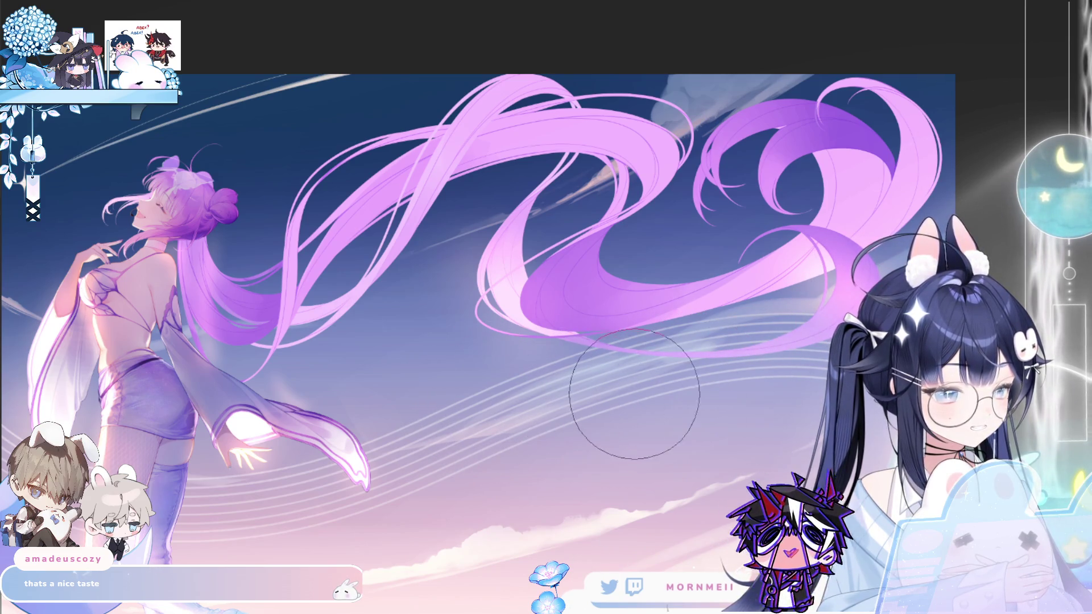
pyautogui.press('h')
pyautogui.click(514, 335)
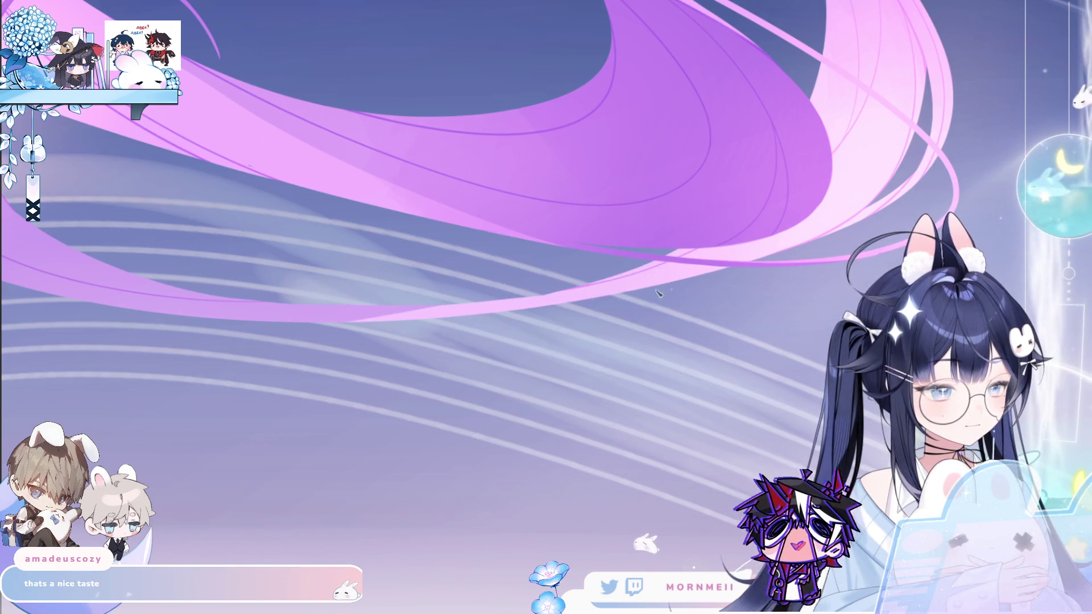
pyautogui.scroll(-2, 651, 351)
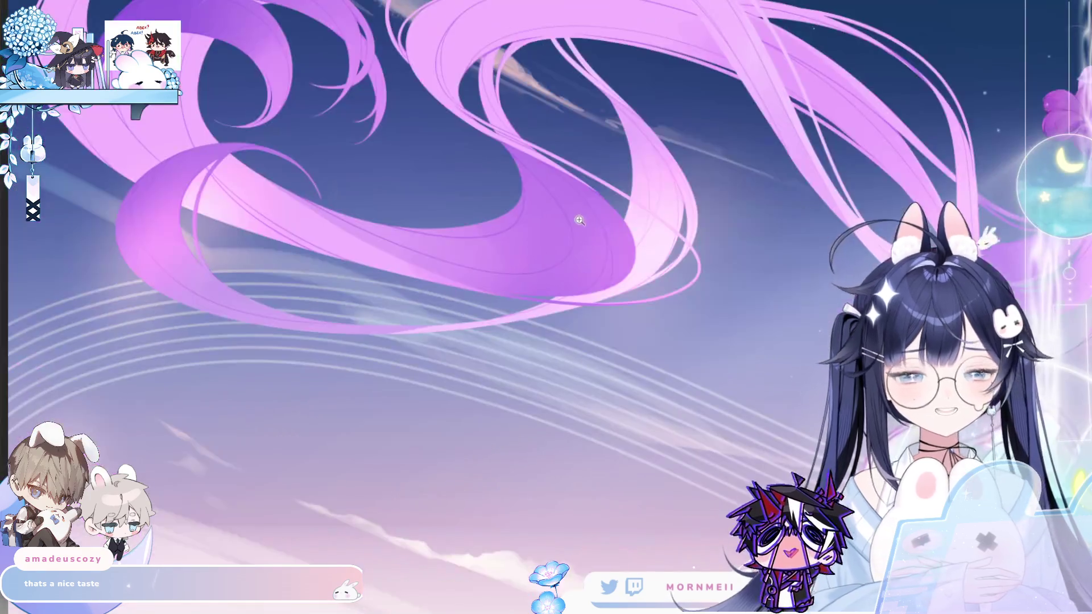
pyautogui.click(327, 344)
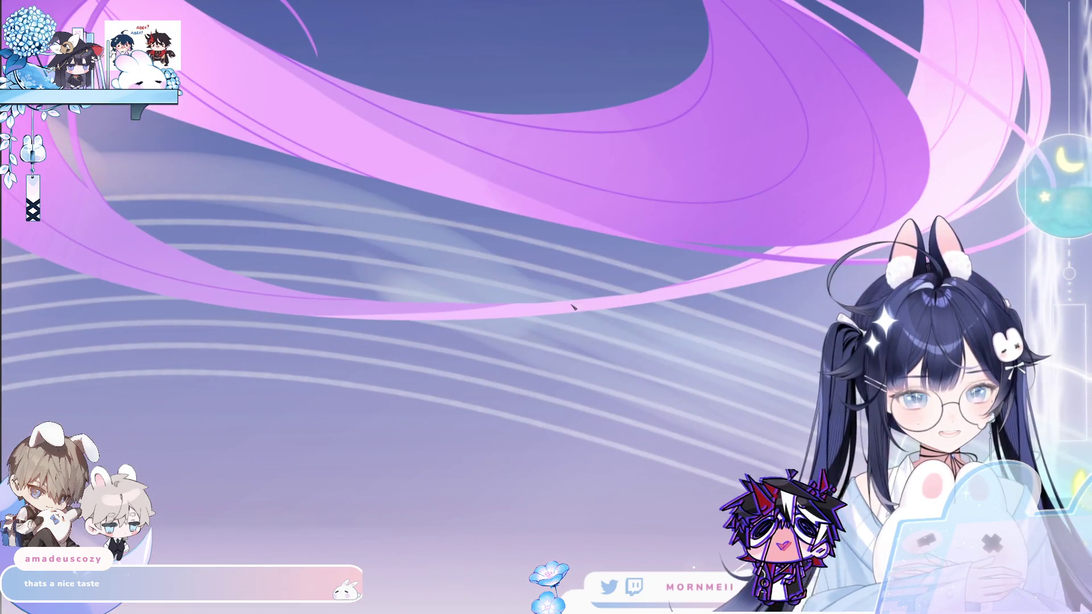
pyautogui.scroll(-2, 425, 195)
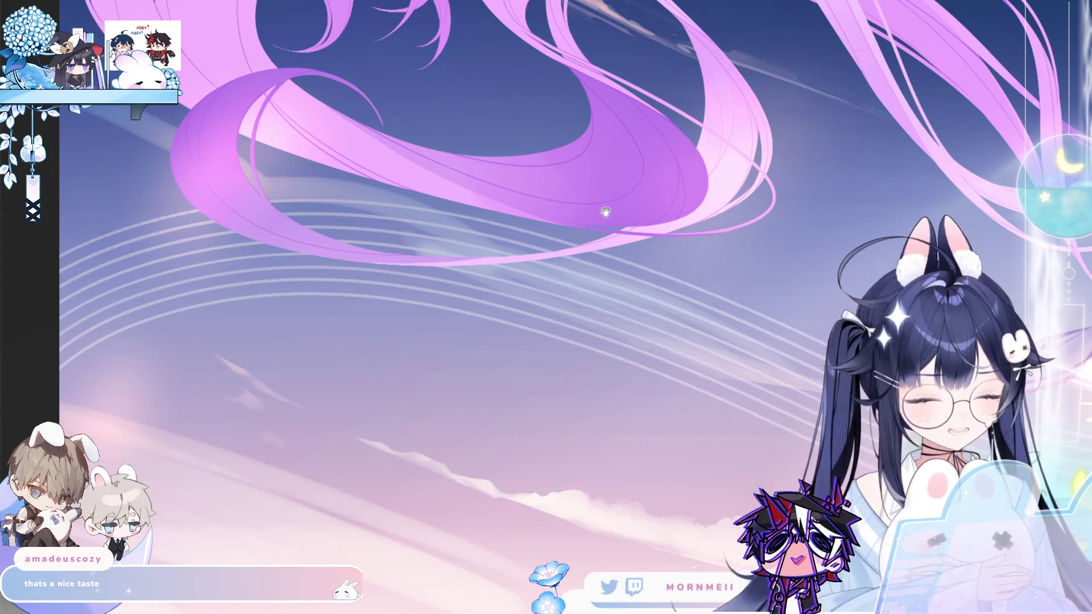
pyautogui.scroll(-1, 603, 212)
pyautogui.scroll(-1, 554, 259)
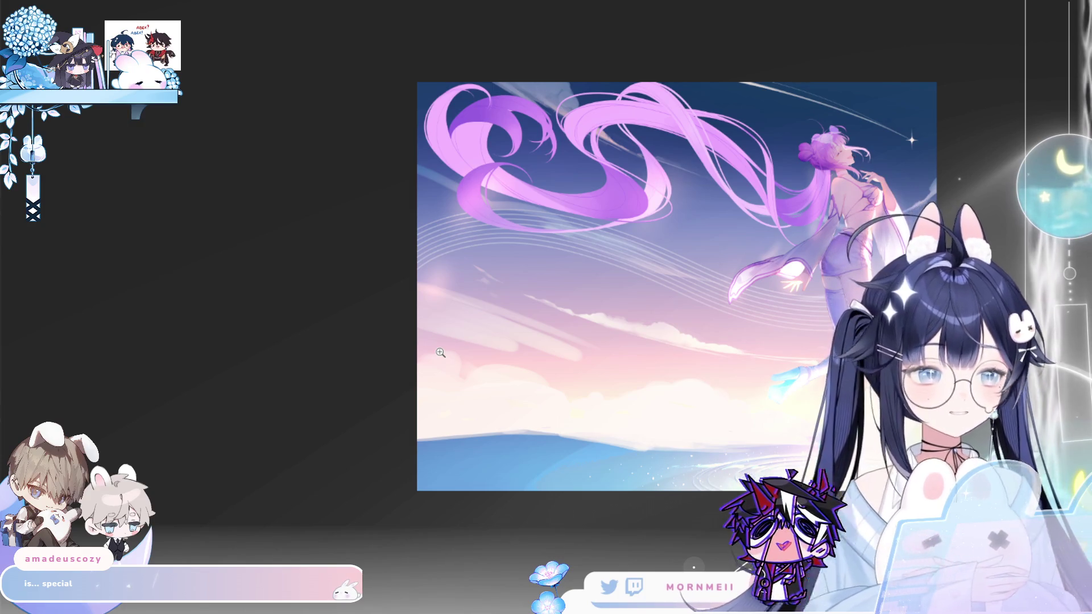
pyautogui.scroll(5, 620, 29)
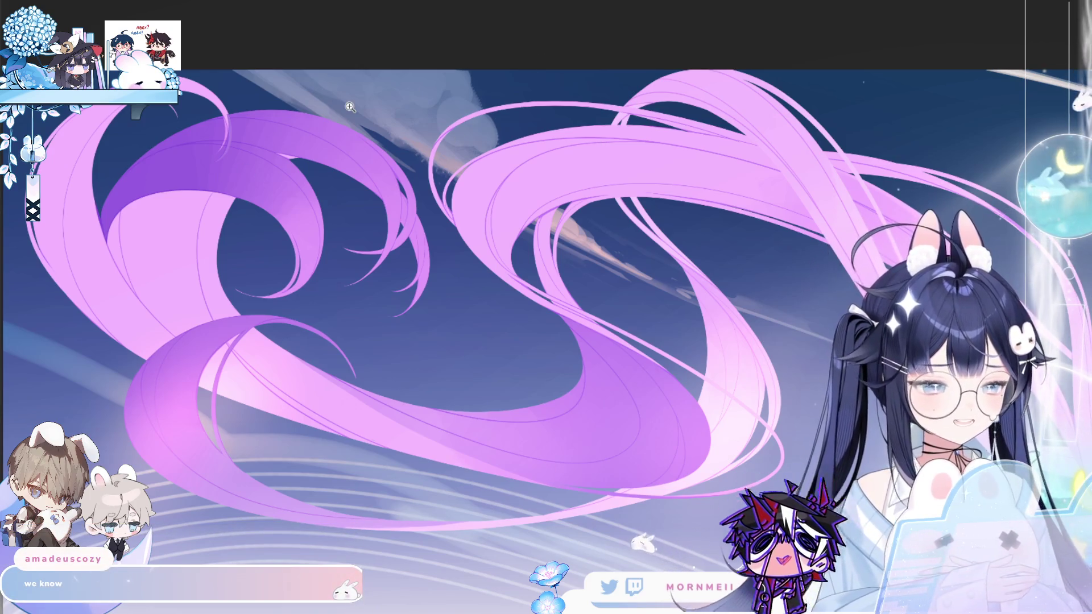
pyautogui.scroll(-3, 512, 63)
pyautogui.scroll(-2, 522, 54)
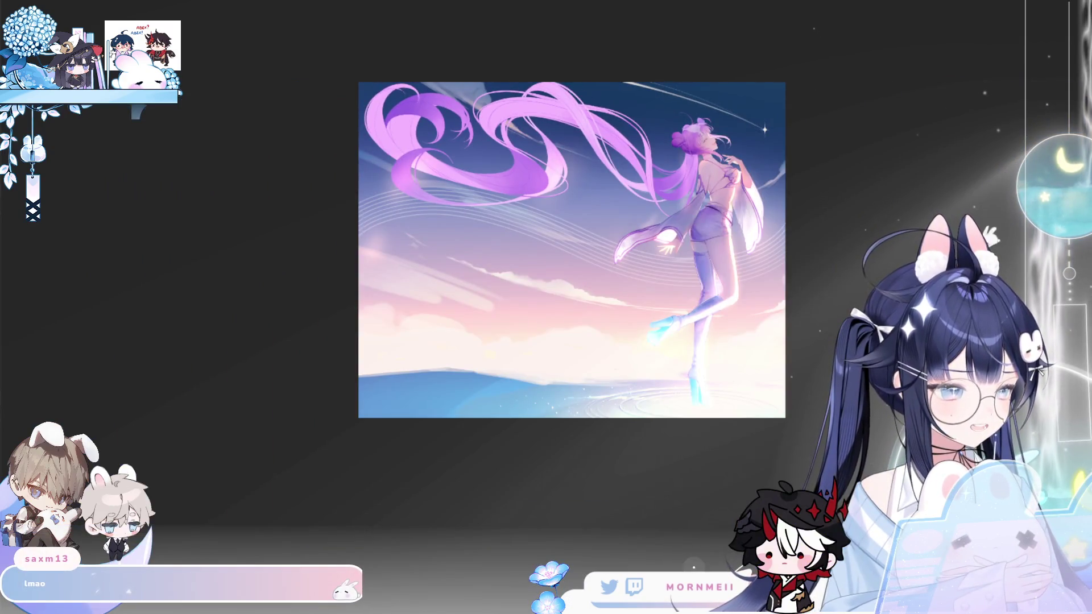
pyautogui.scroll(4, 696, 73)
pyautogui.scroll(-3, 393, 50)
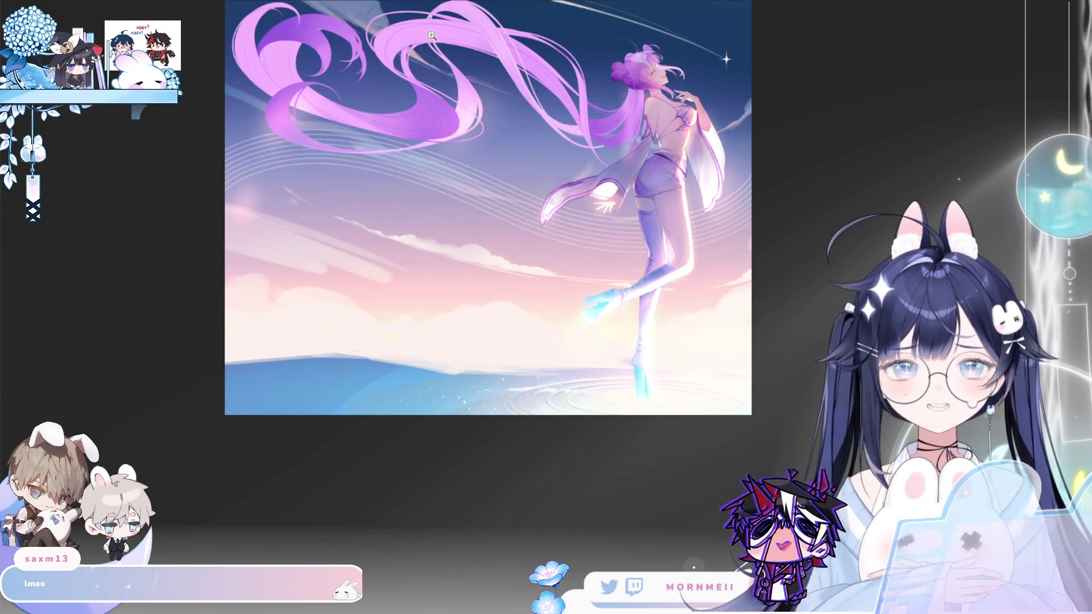
# Step: Pan the artwork view lower on screen
pyautogui.moveTo(431, 36)
pyautogui.mouseDown()
pyautogui.moveTo(487, 89)
pyautogui.moveTo(435, 174)
pyautogui.mouseUp()
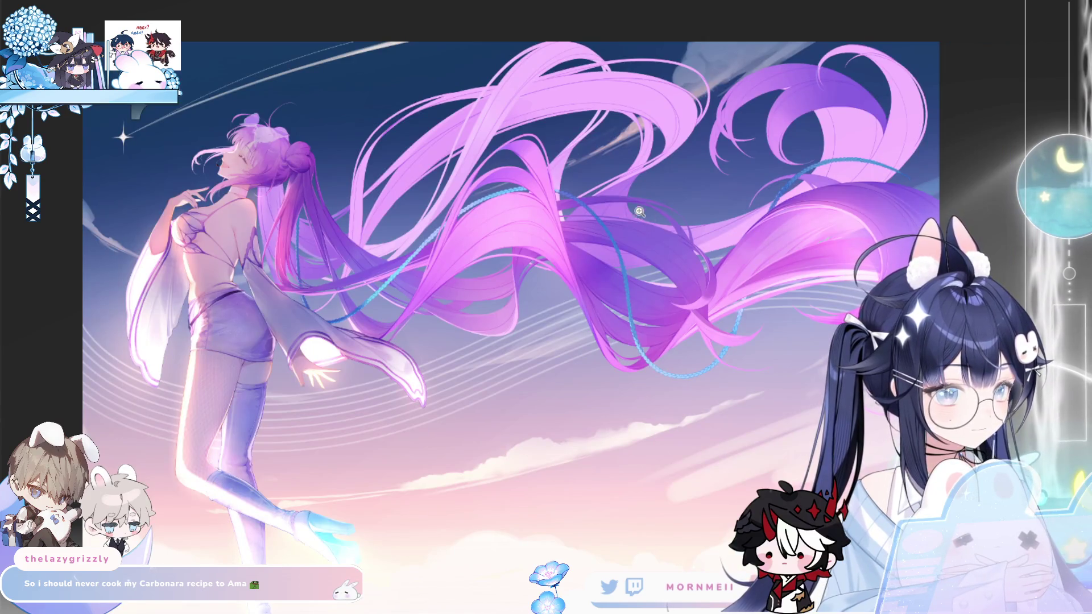
# Step: Fit the canvas to the window, mirror-check it, zoom far in on the hair, then fit again
pyautogui.hotkey('ctrl', '0')
pyautogui.press('h')
pyautogui.press('h')
pyautogui.hotkey('ctrl', '1')
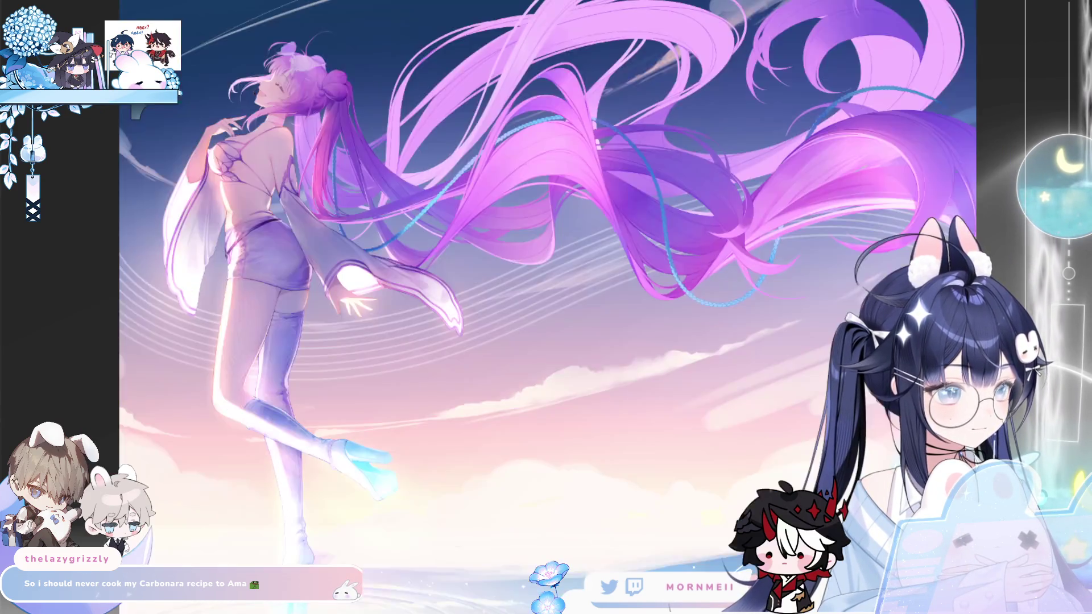
pyautogui.click(677, 266)
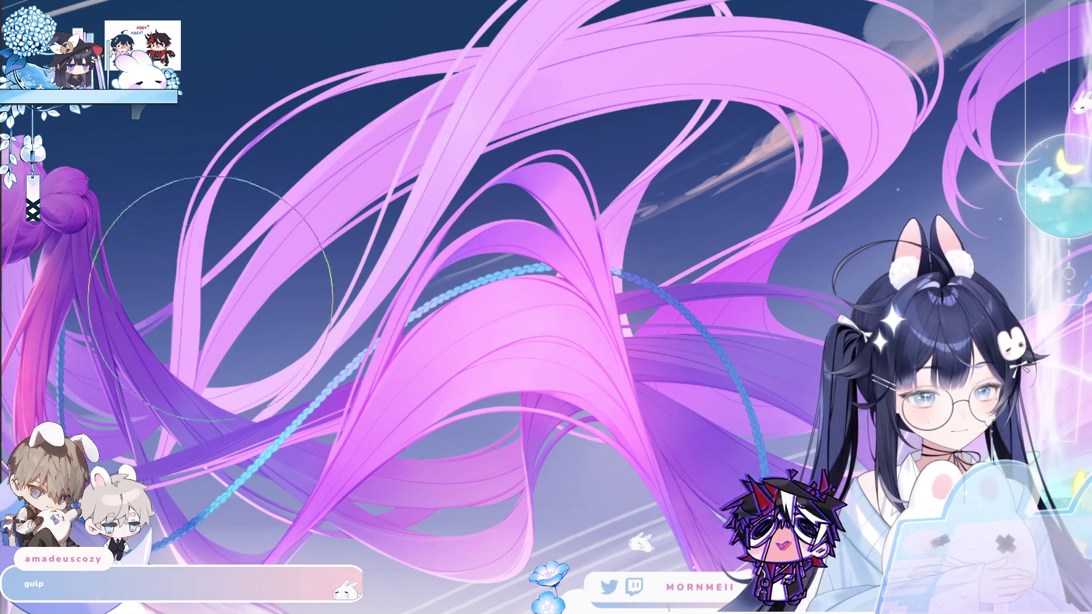
pyautogui.hotkey('ctrl', '0')
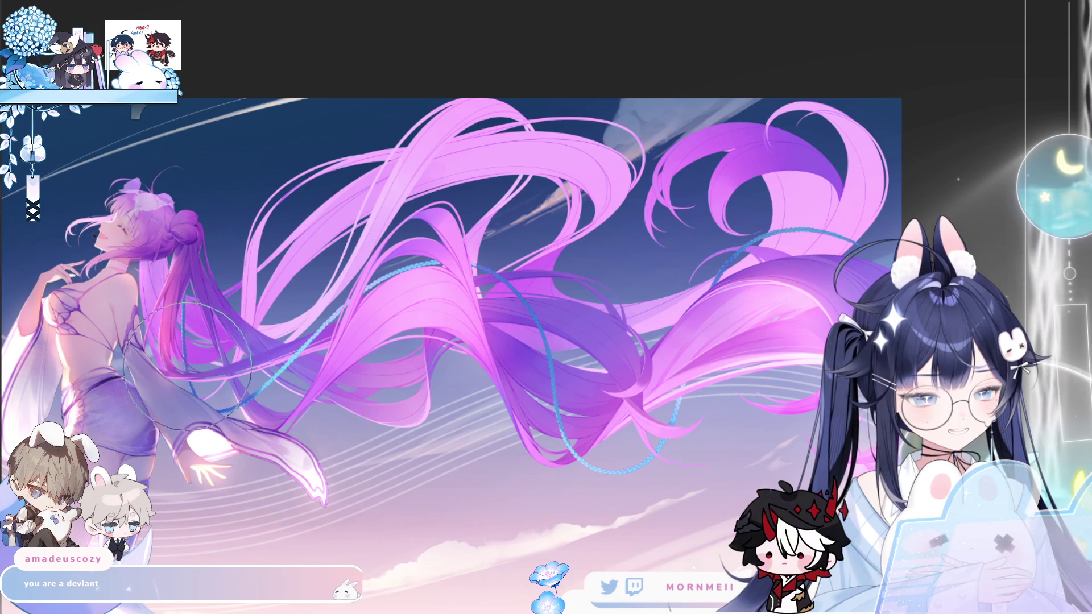
pyautogui.moveTo(183, 490); pyautogui.dragTo(297, 472)
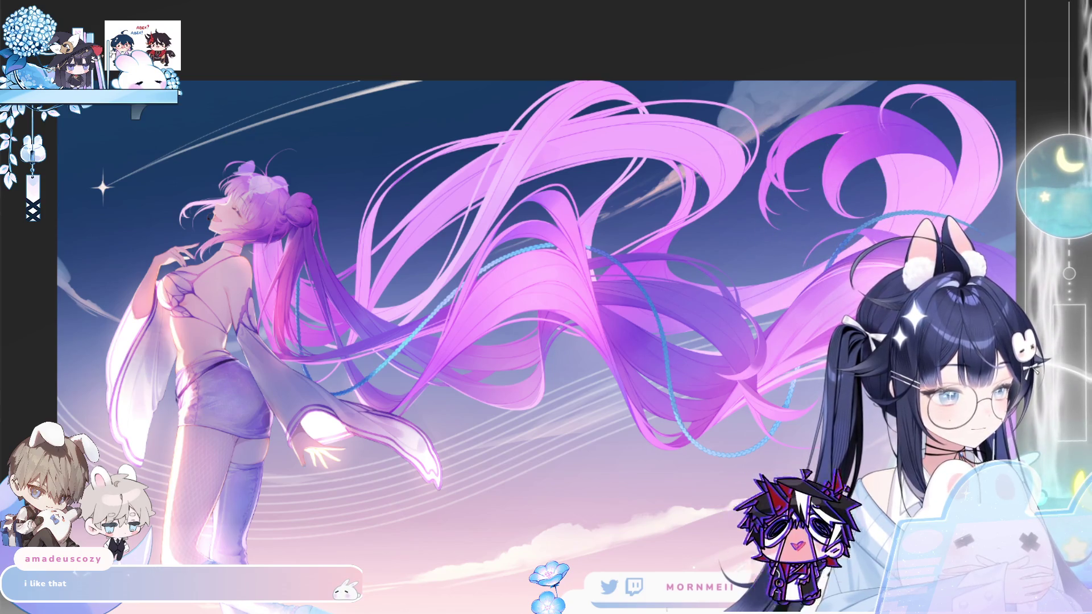
pyautogui.press('h')
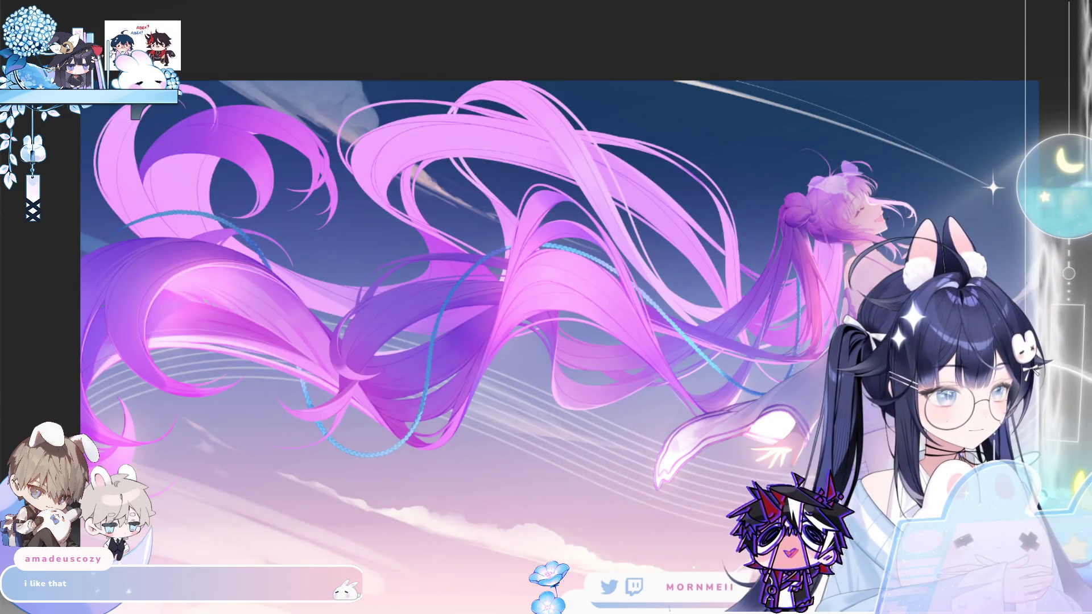
pyautogui.press('h')
pyautogui.scroll(-1, 707, 364)
pyautogui.moveTo(706, 364); pyautogui.dragTo(495, 372)
pyautogui.press('h')
pyautogui.press('h')
pyautogui.hotkey('ctrl', '0')
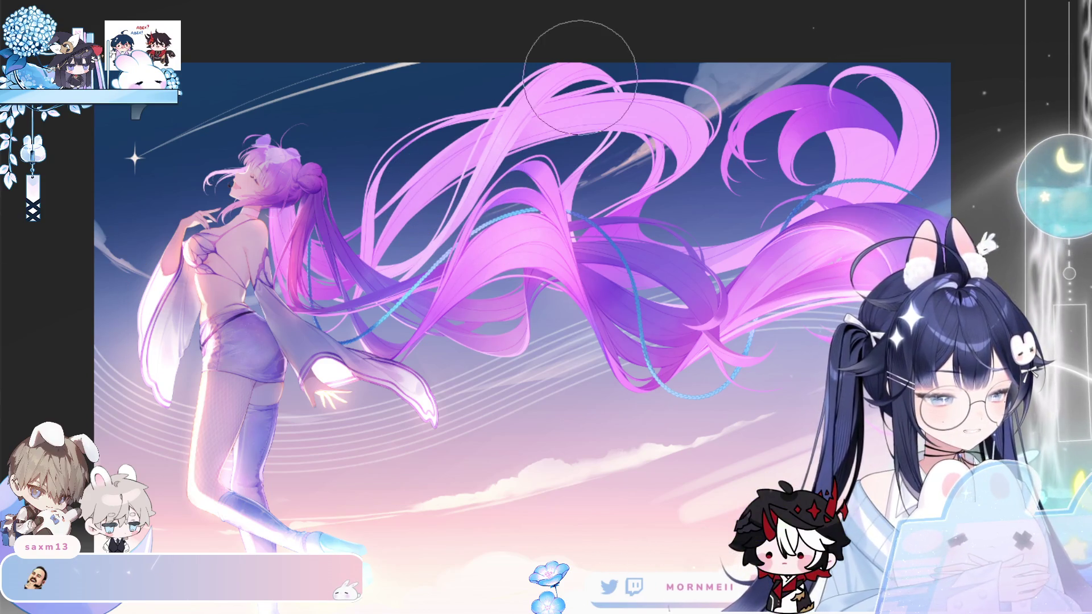
# Step: Restore the unmirrored view, undo and redo the upper-hair stroke, and zoom in on those strands
pyautogui.press('h')
pyautogui.press('h')
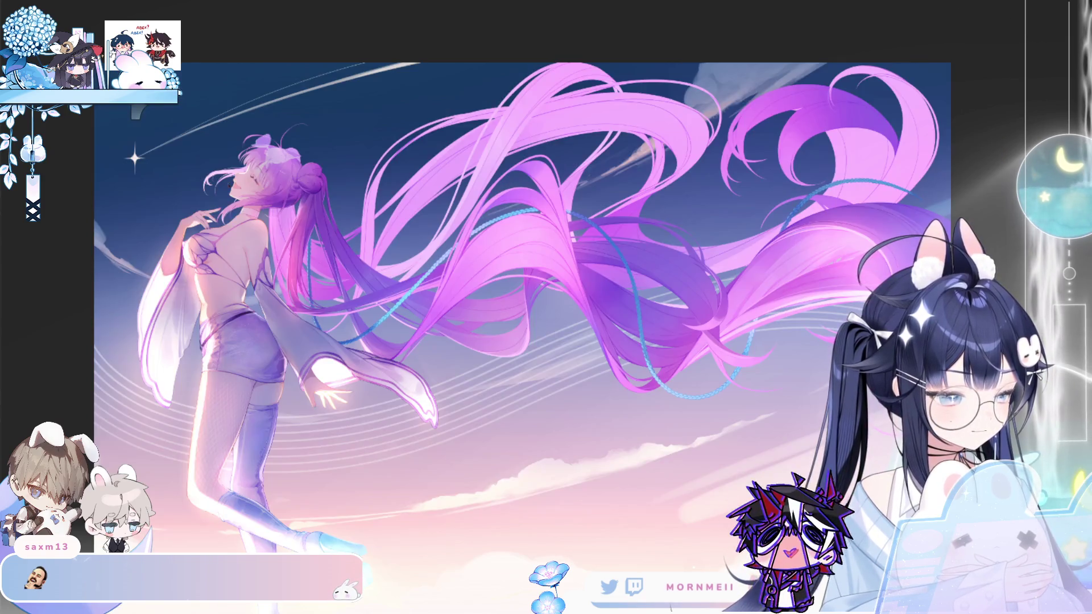
pyautogui.press('h')
pyautogui.press('h')
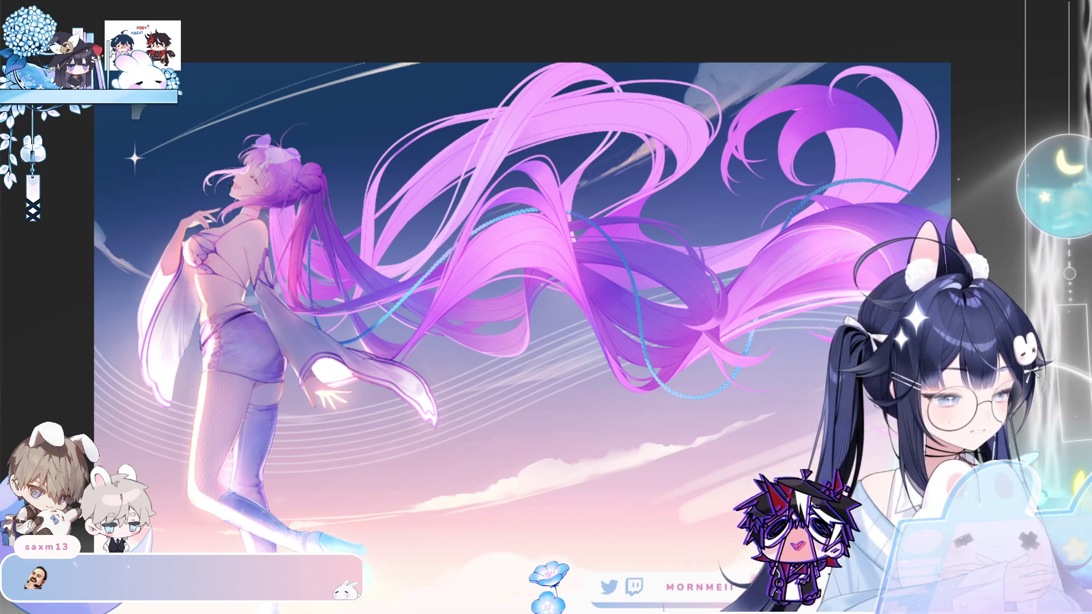
pyautogui.hotkey('ctrl', 'z')
pyautogui.hotkey('ctrl', 'y')
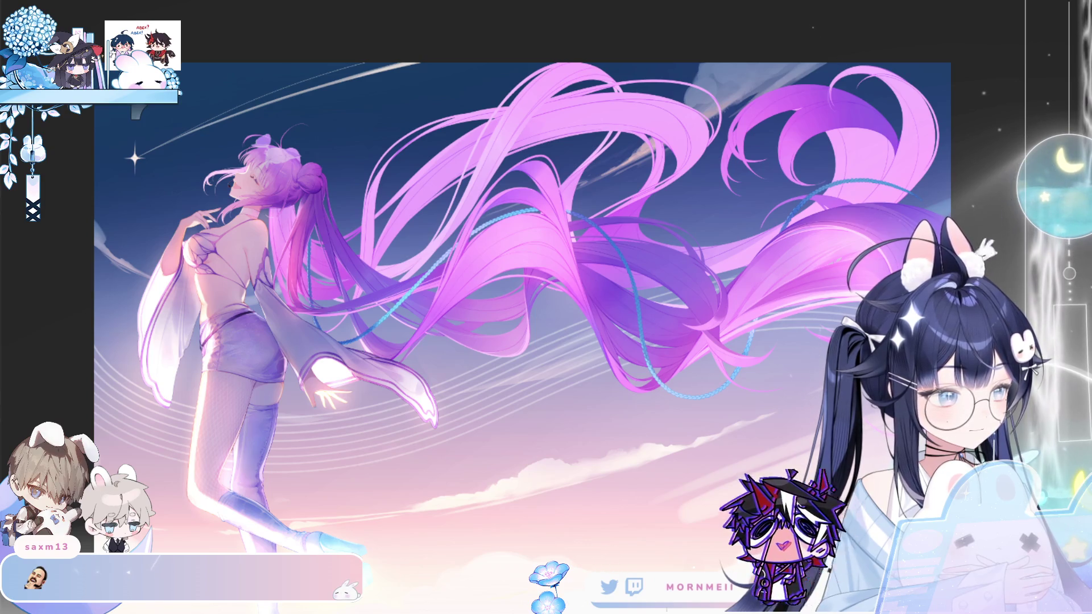
pyautogui.scroll(3, 350, 202)
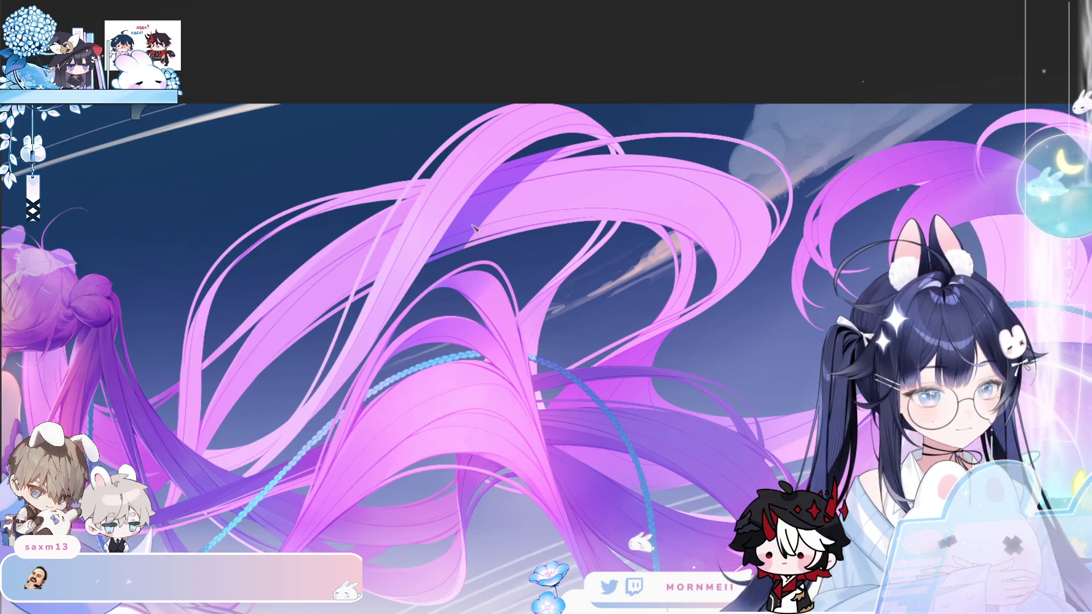
pyautogui.hotkey('ctrl', '0')
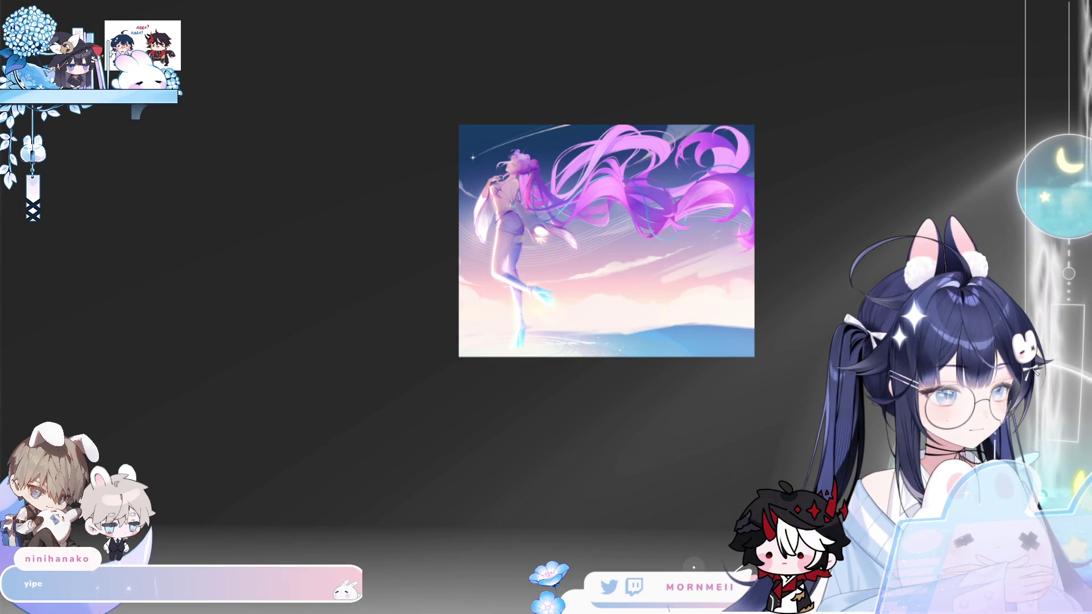
# Step: Zoom in and out on the upper-right hair, enlarge the brush, then fit the canvas to the window
pyautogui.click(722, 129)
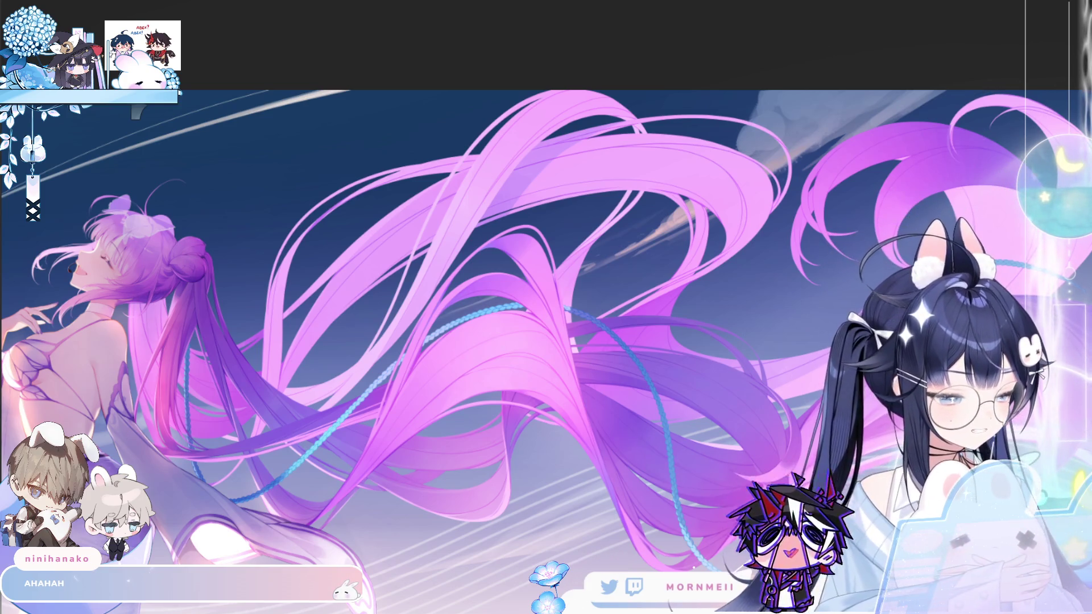
pyautogui.click(743, 294)
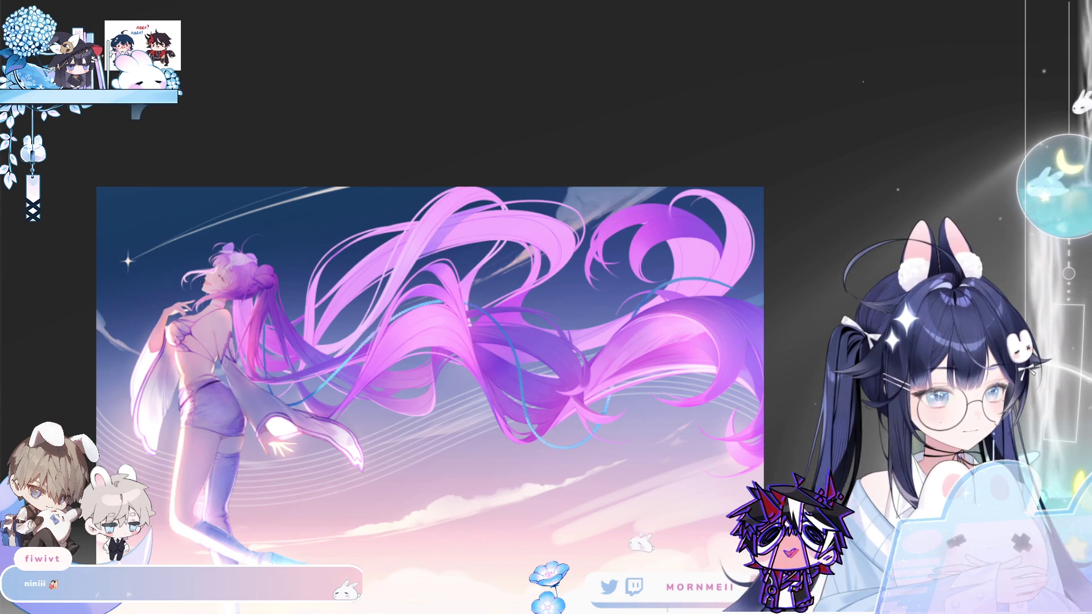
pyautogui.click(471, 239)
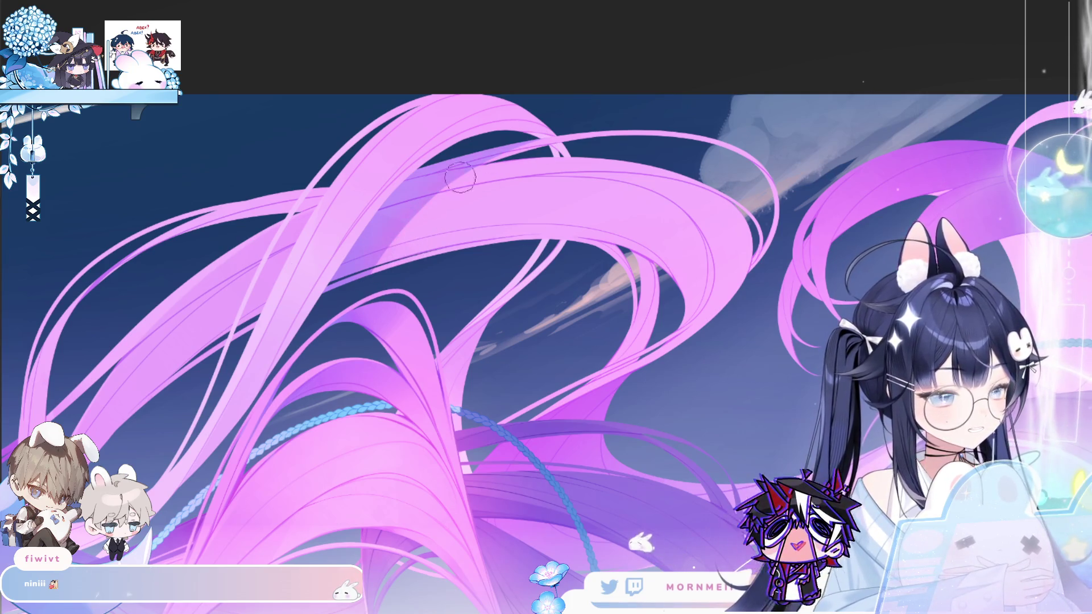
pyautogui.press(']')
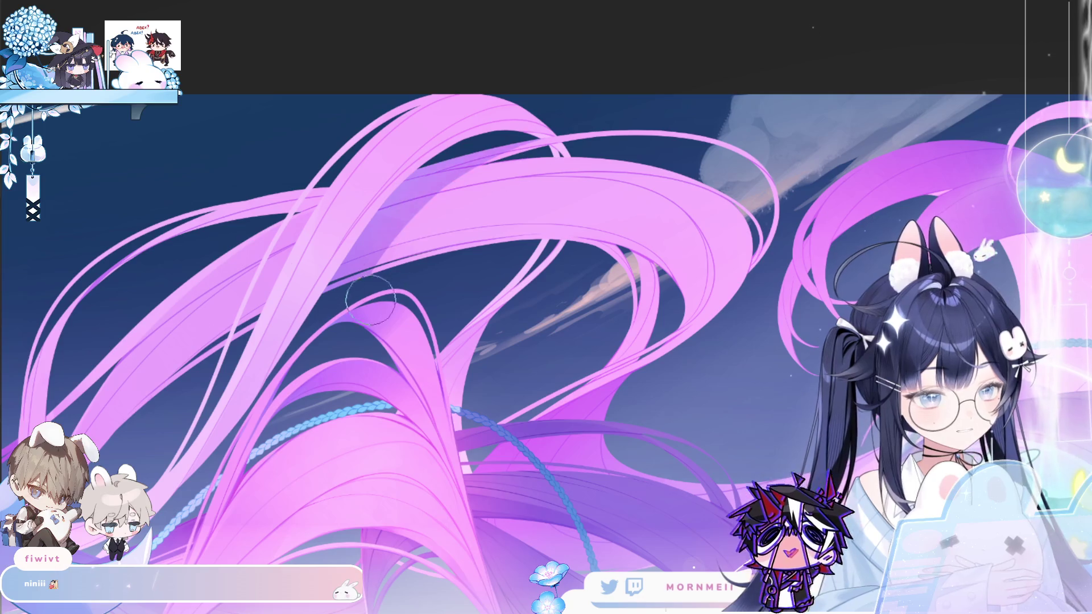
pyautogui.hotkey('ctrl', '0')
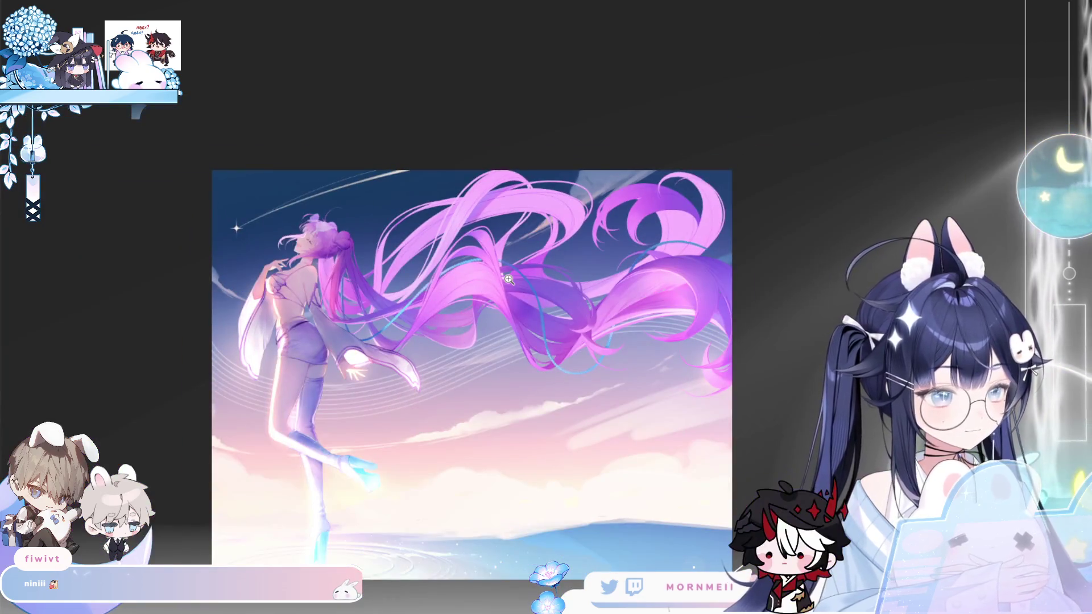
pyautogui.press('h')
pyautogui.press('h')
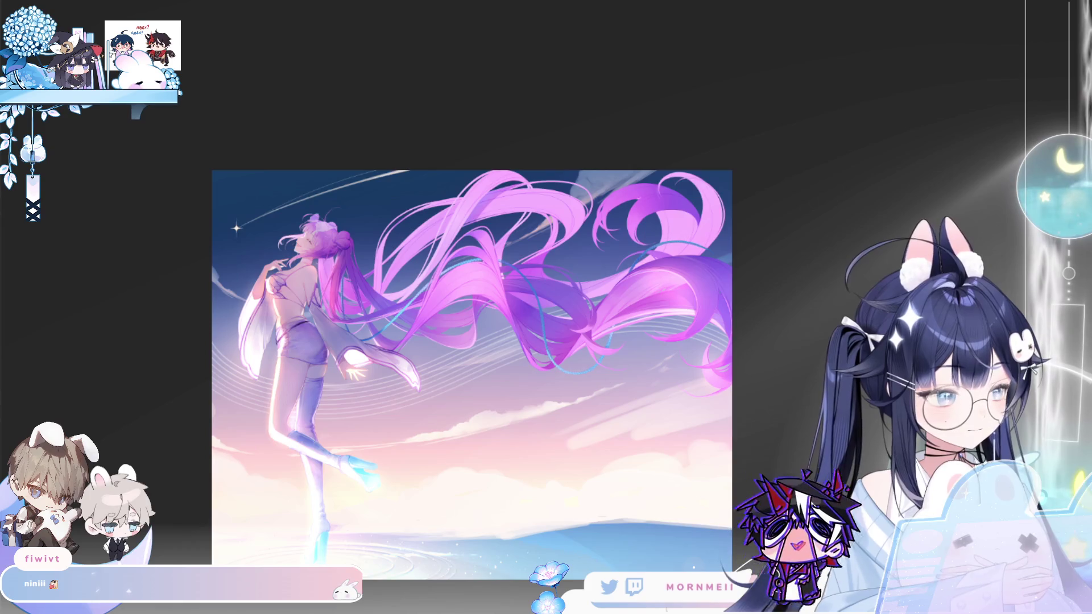
pyautogui.scroll(2, 353, 483)
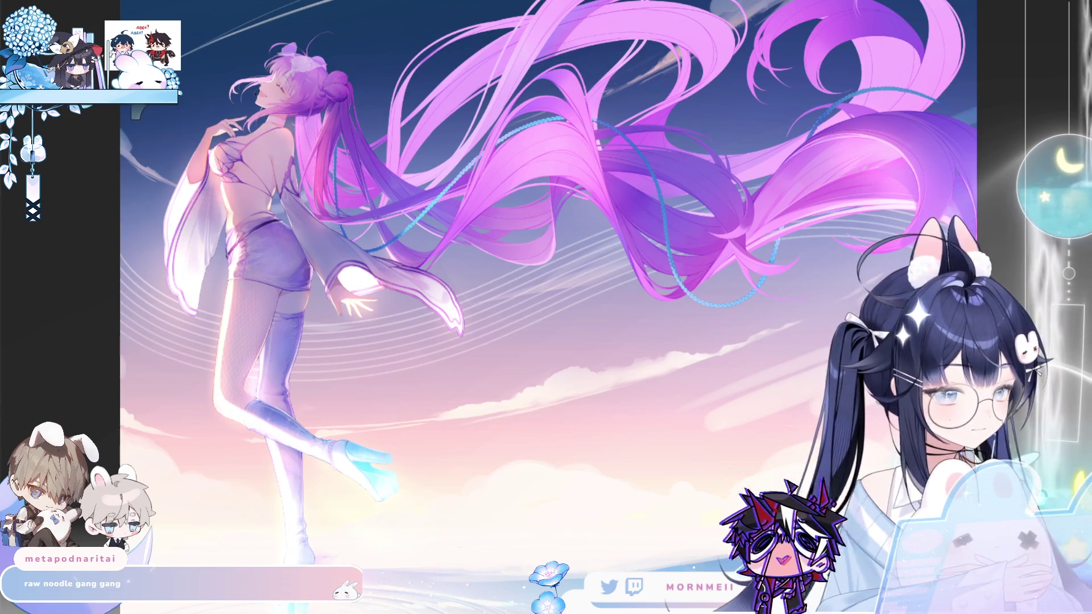
pyautogui.press('h')
pyautogui.press('h')
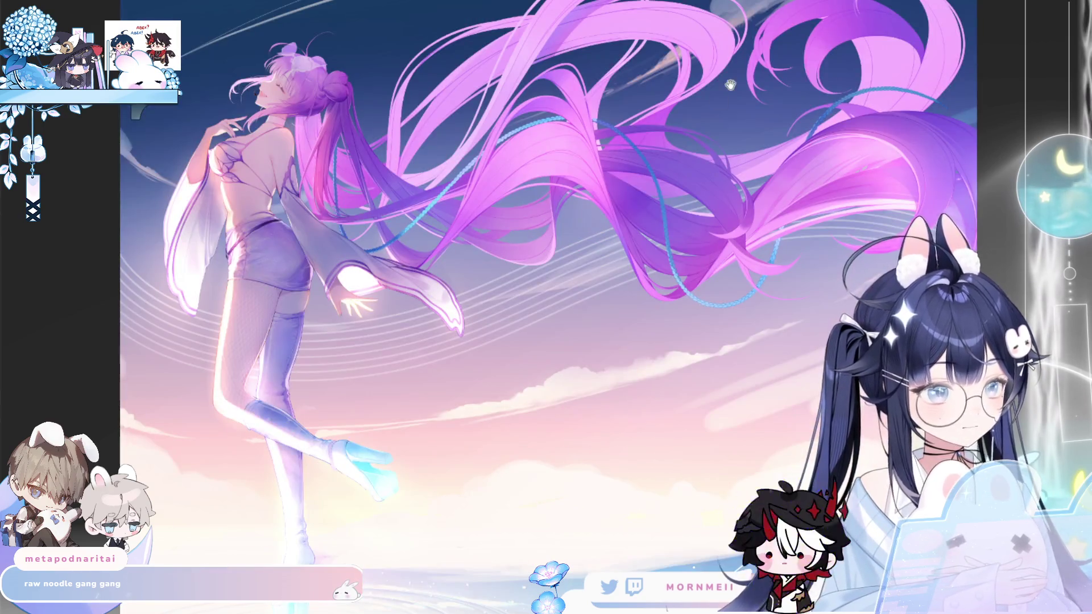
pyautogui.moveTo(728, 86); pyautogui.dragTo(626, 212)
pyautogui.press('h')
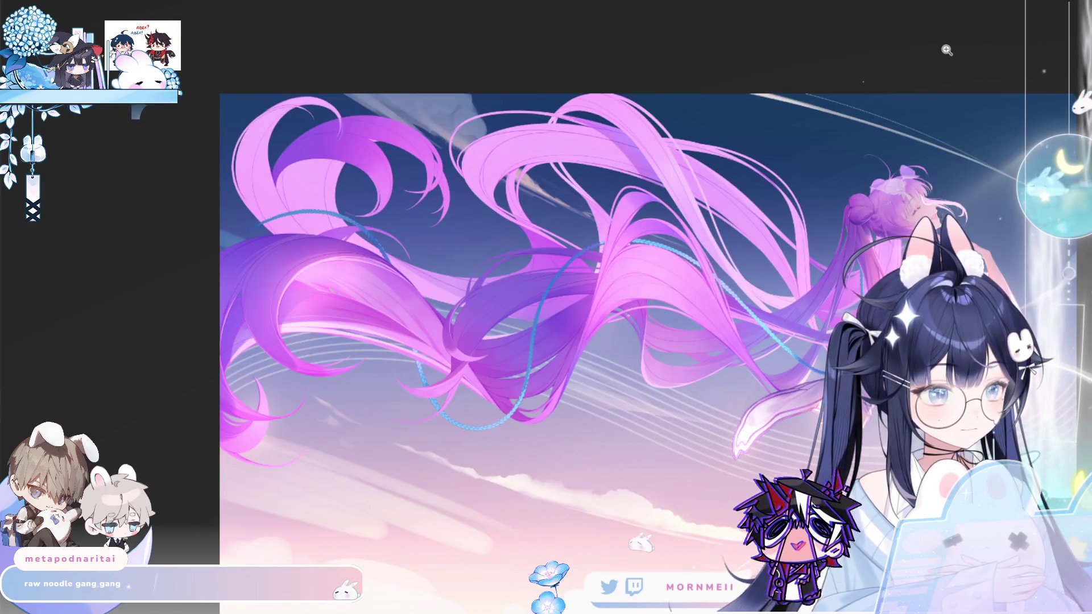
pyautogui.press('h')
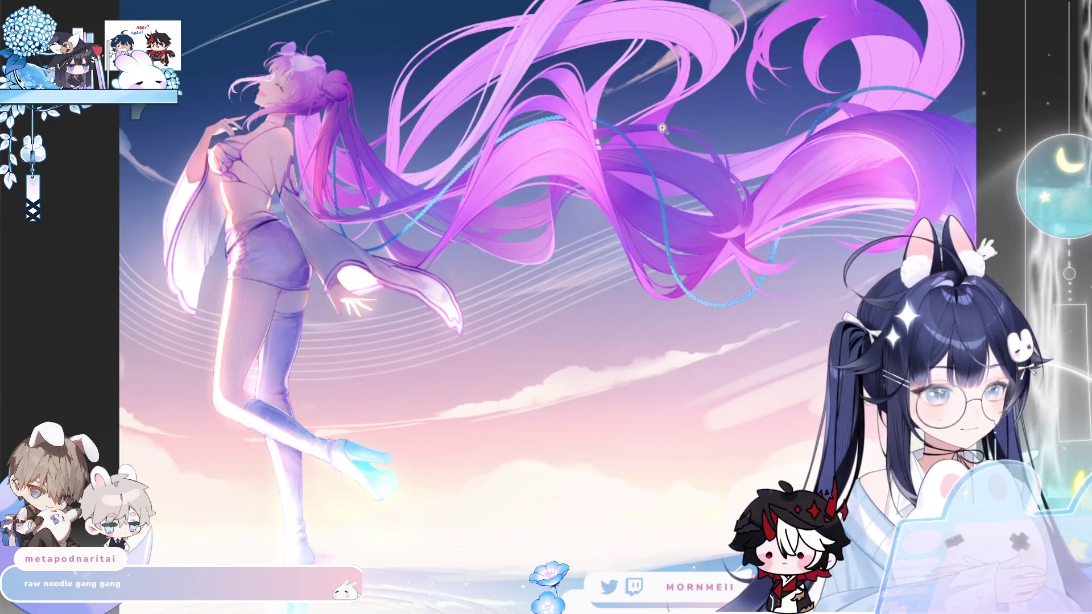
pyautogui.scroll(2, 583, 31)
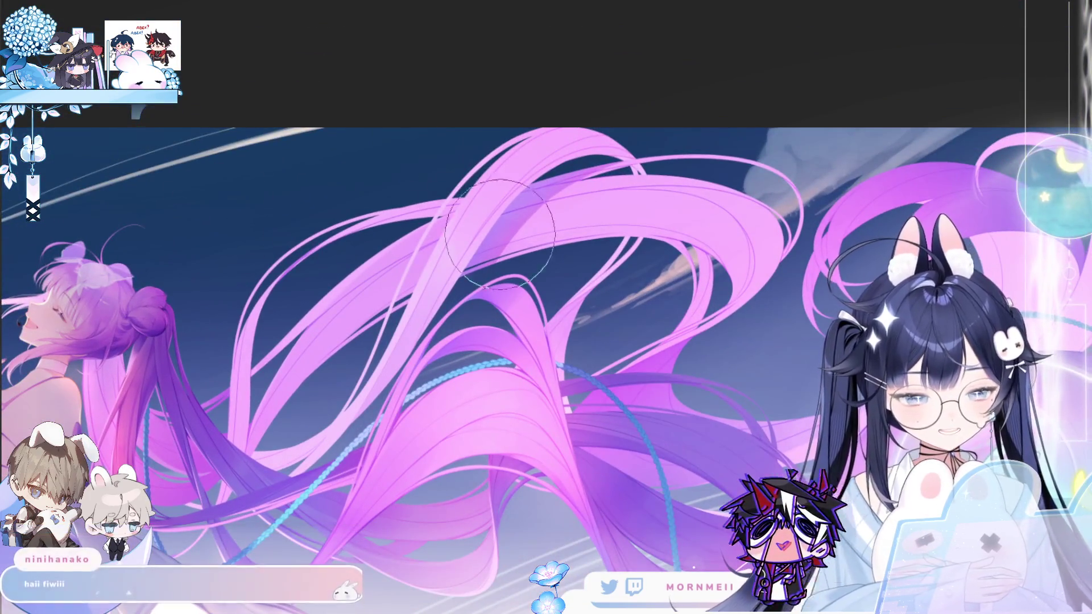
pyautogui.press(']')
pyautogui.press(']')
pyautogui.press(']')
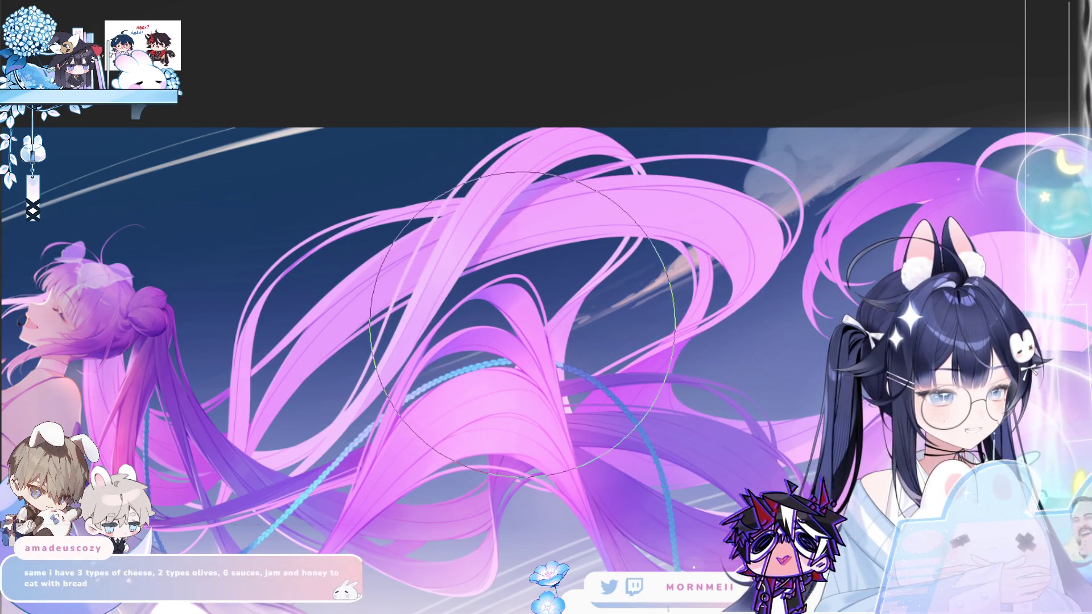
pyautogui.scroll(-3, 522, 323)
pyautogui.press('m')
pyautogui.press('m')
pyautogui.scroll(2, 672, 230)
pyautogui.press('m')
pyautogui.press('m')
pyautogui.moveTo(672, 231); pyautogui.dragTo(605, 353)
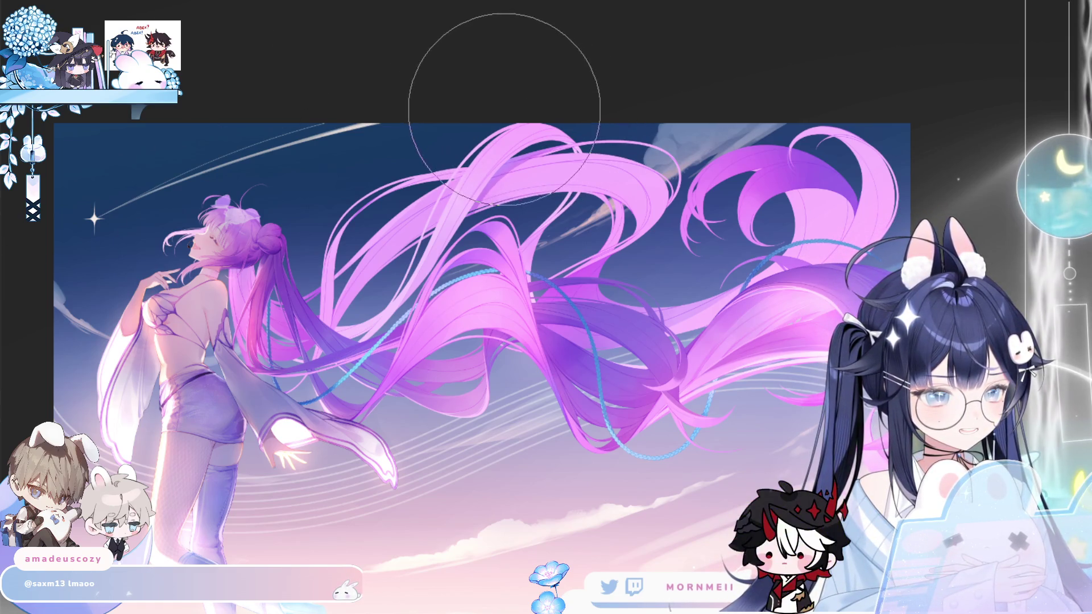
pyautogui.press('h')
pyautogui.press('h')
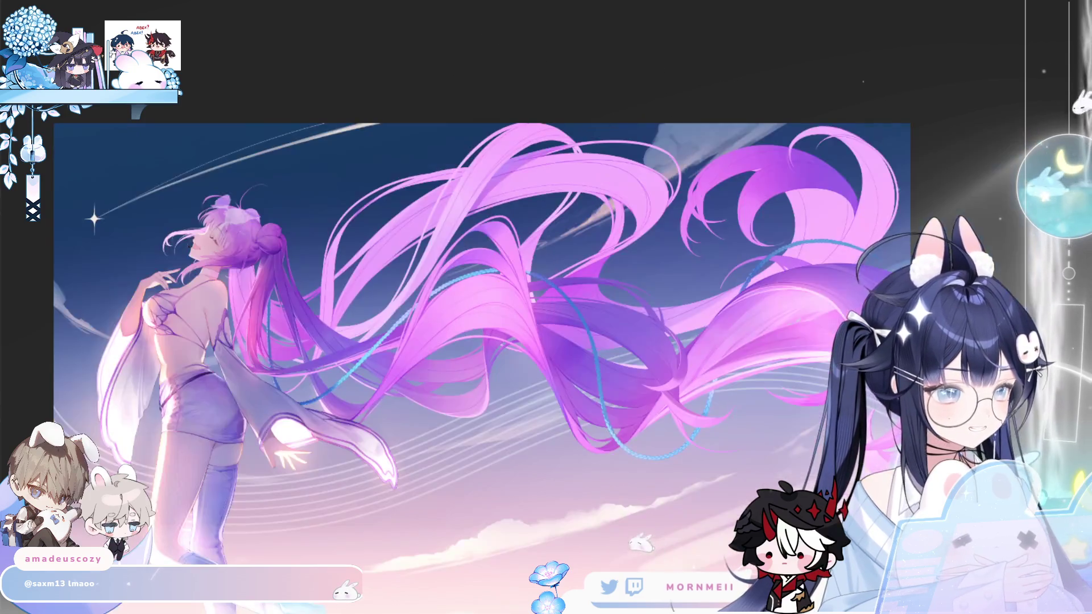
pyautogui.scroll(2, 664, 55)
pyautogui.press('h')
pyautogui.press('h')
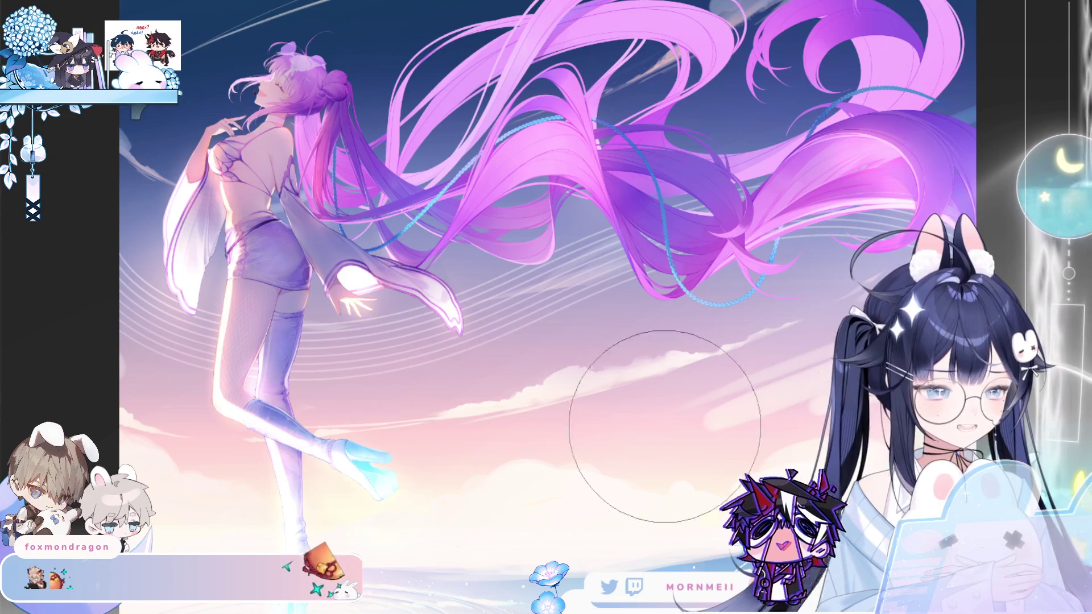
pyautogui.moveTo(588, 249); pyautogui.dragTo(492, 396)
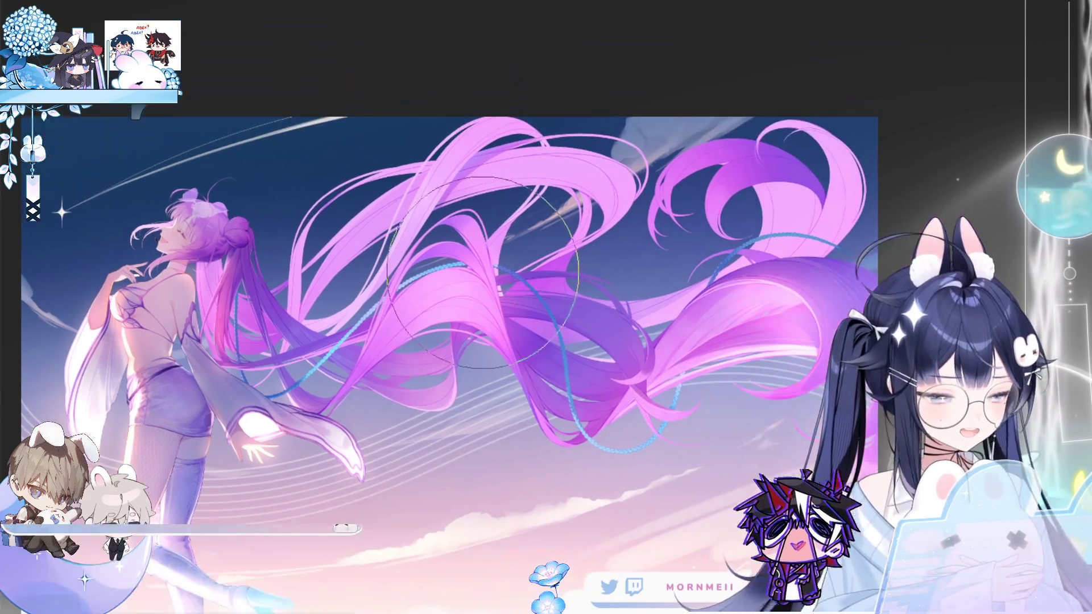
pyautogui.scroll(3, 551, 204)
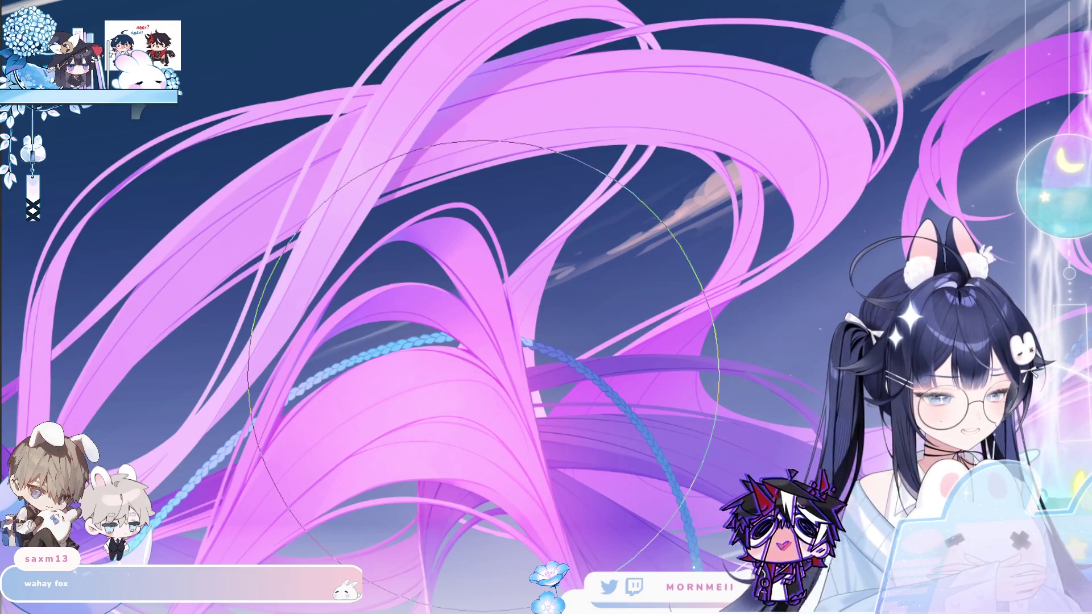
pyautogui.press('[')
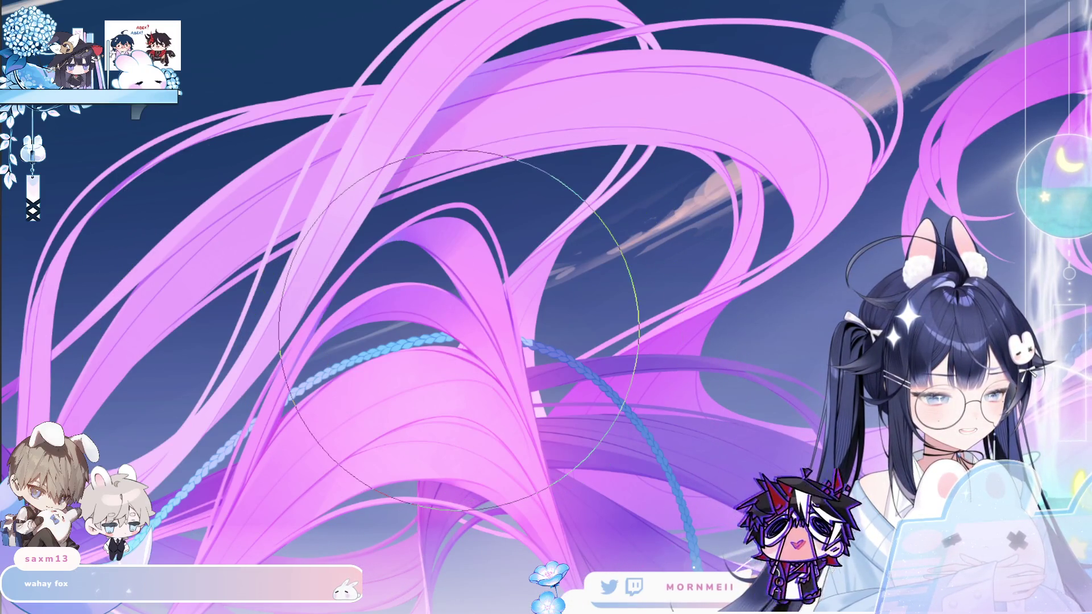
pyautogui.hotkey('ctrl', '0')
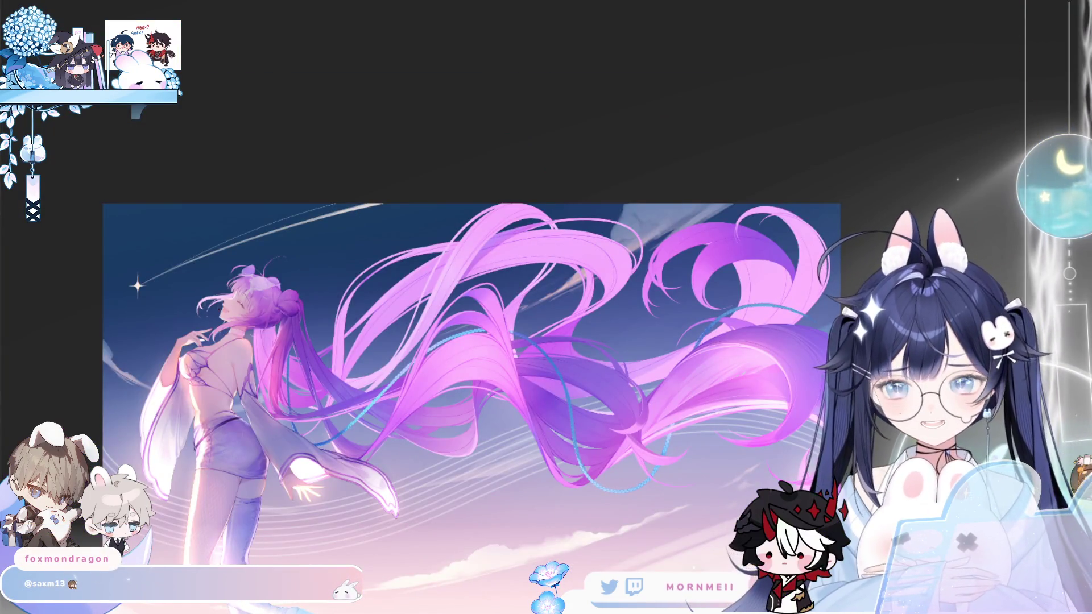
pyautogui.hotkey('ctrl', '+')
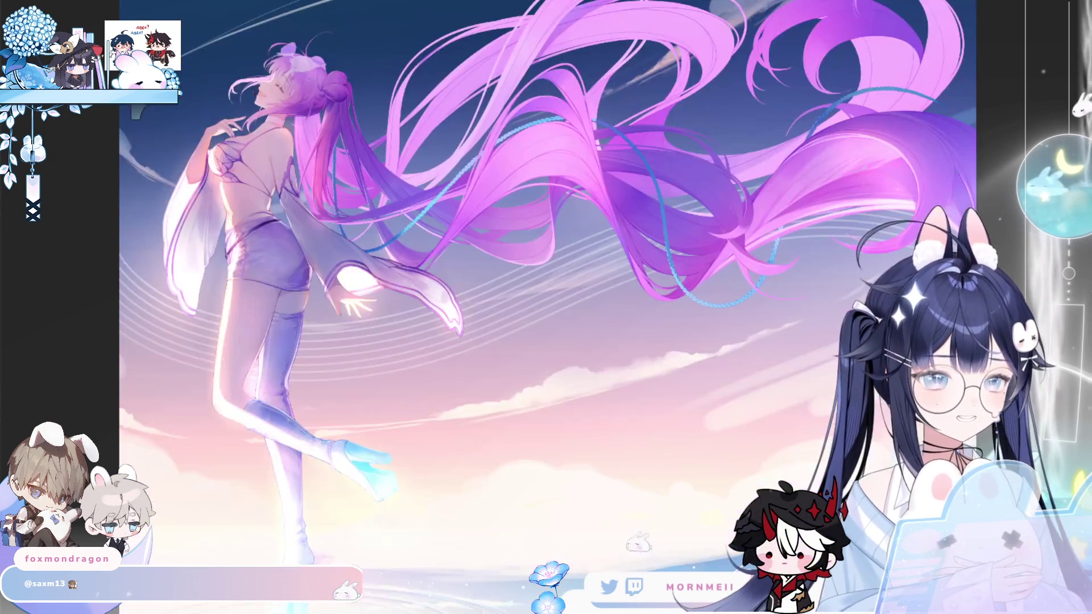
pyautogui.press('h')
pyautogui.press('h')
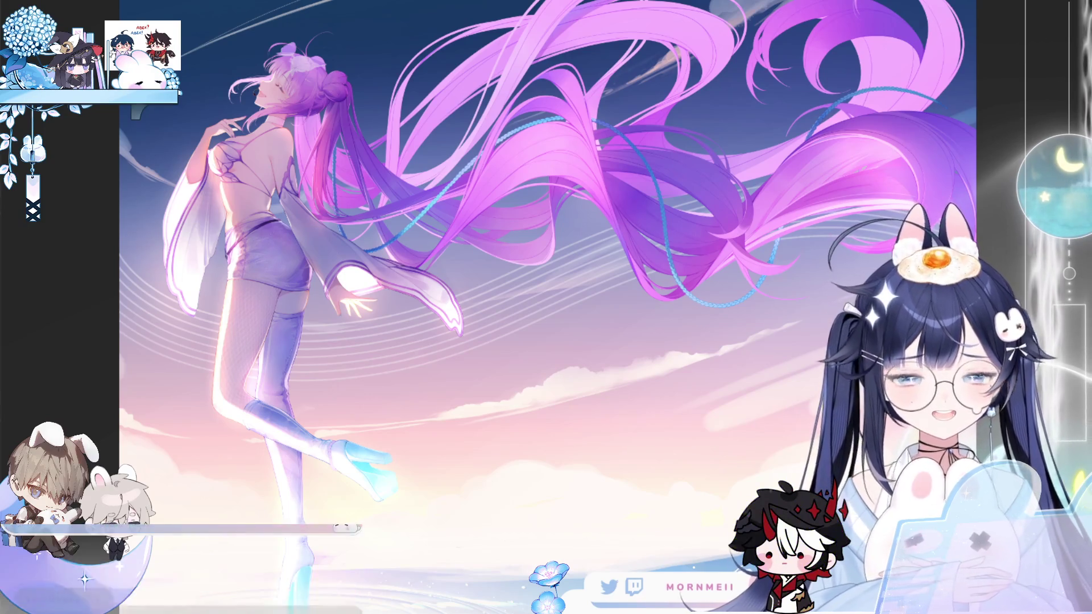
pyautogui.press('h')
pyautogui.press('h')
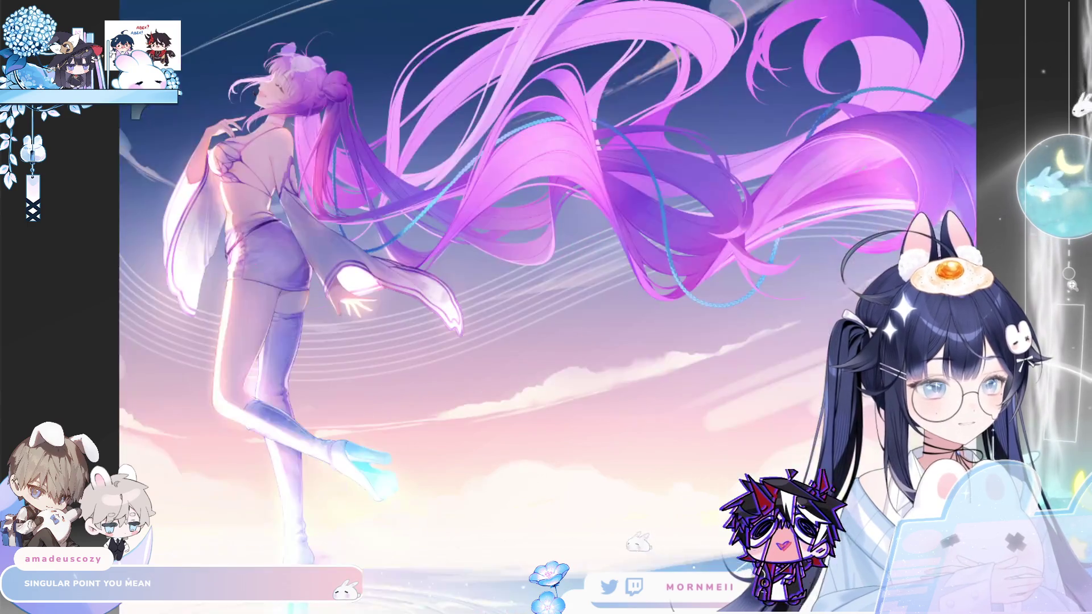
# Step: Pan over to the large right-hand hair loops and flip the view horizontally twice to check them
pyautogui.click(695, 70)
pyautogui.click(695, 70)
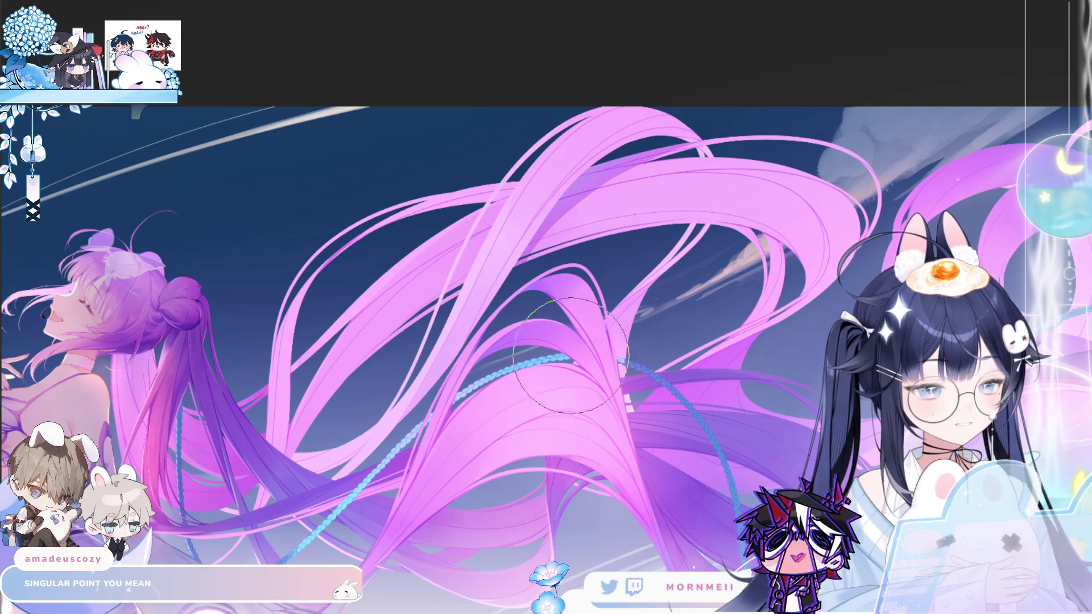
pyautogui.moveTo(803, 322); pyautogui.dragTo(754, 270)
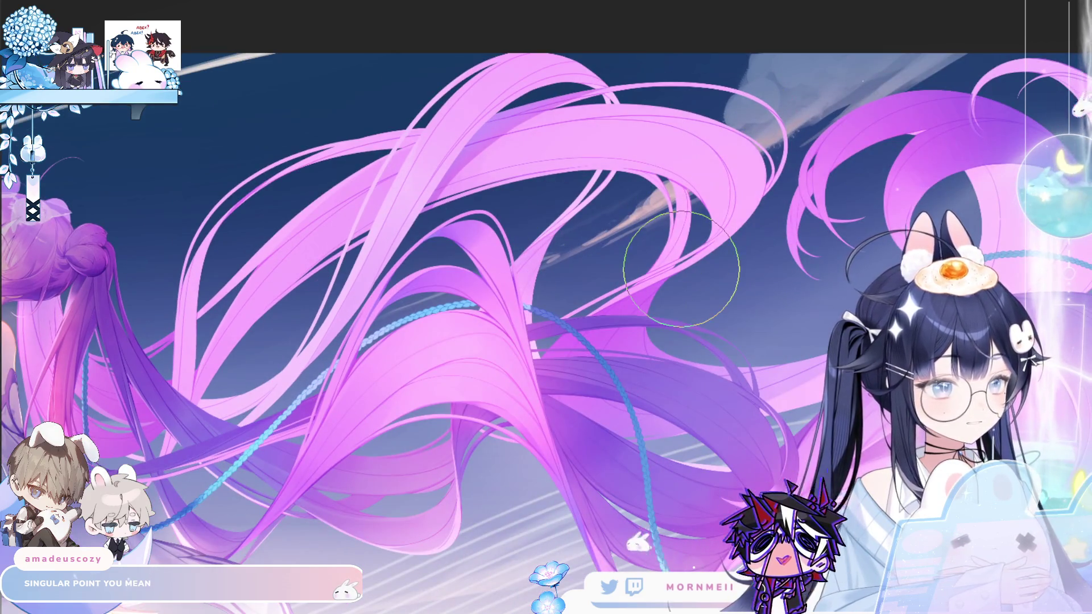
pyautogui.moveTo(681, 269)
pyautogui.mouseDown()
pyautogui.moveTo(554, 416)
pyautogui.moveTo(529, 417)
pyautogui.mouseUp()
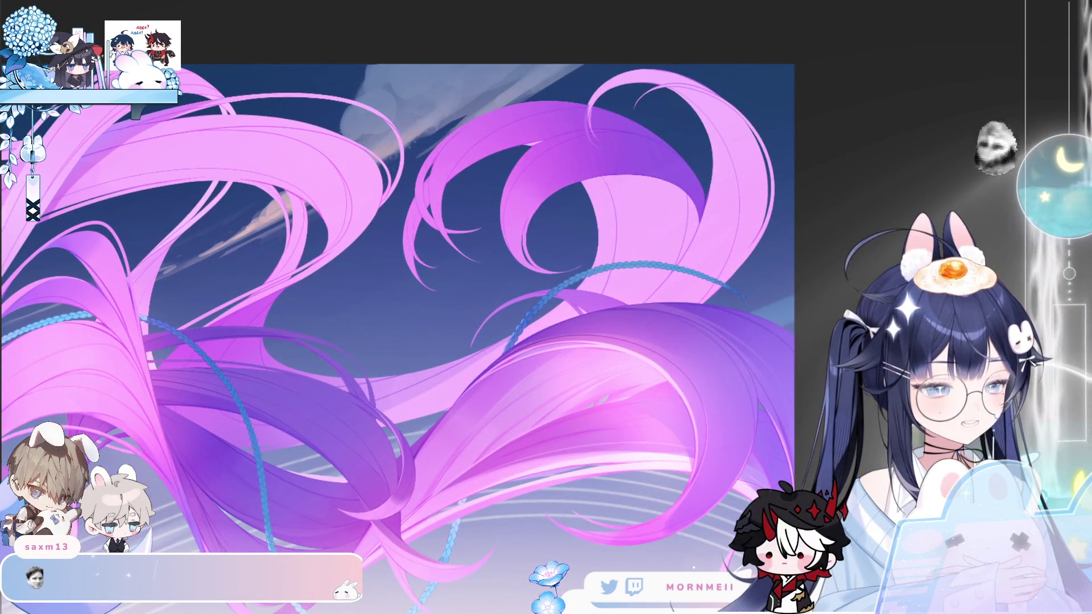
pyautogui.press('h')
pyautogui.press('h')
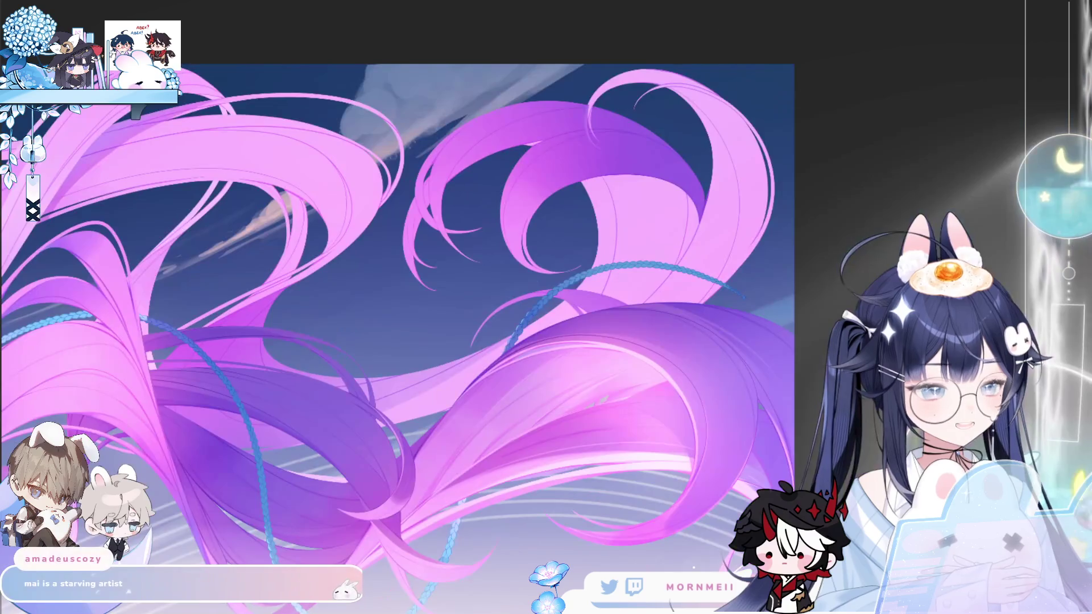
pyautogui.press('h')
pyautogui.press('h')
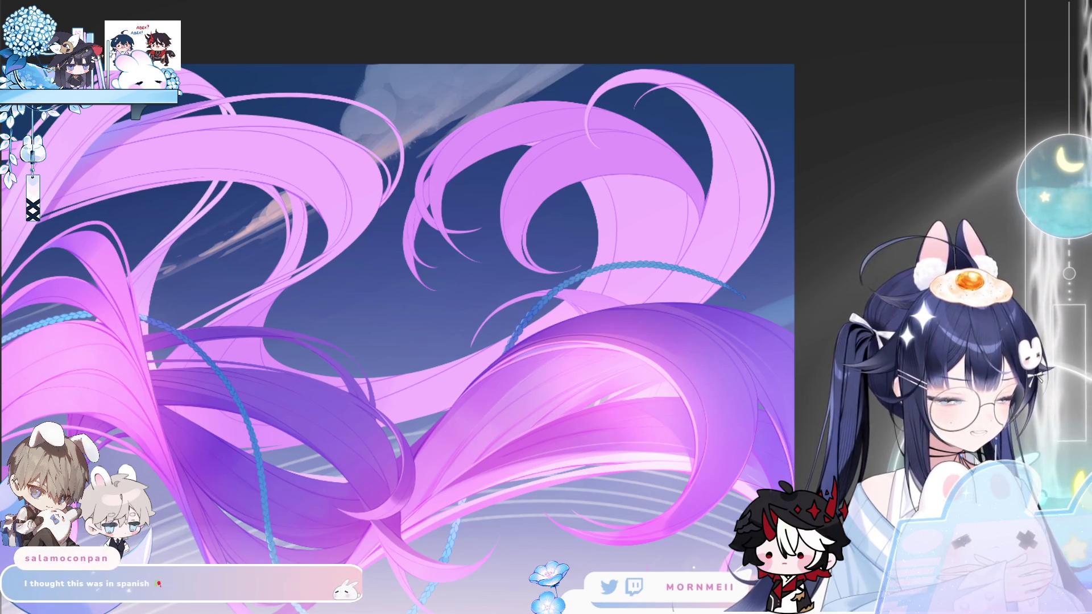
# Step: Hide the darker purple strands and blue braids, then mirror the canvas to view the pink hair
pyautogui.hotkey('ctrl', 'z')
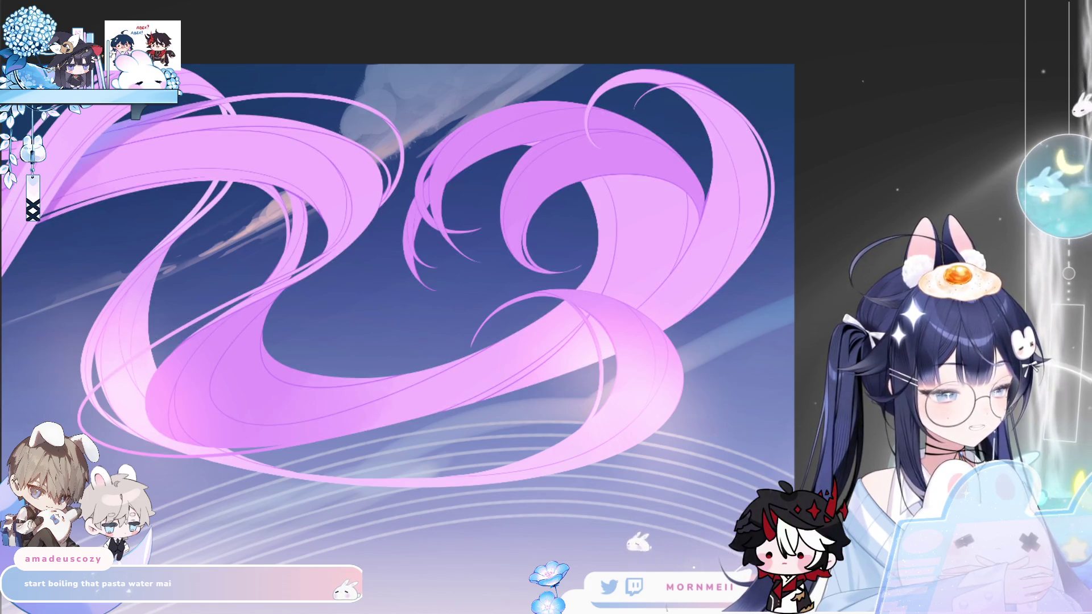
pyautogui.press('h')
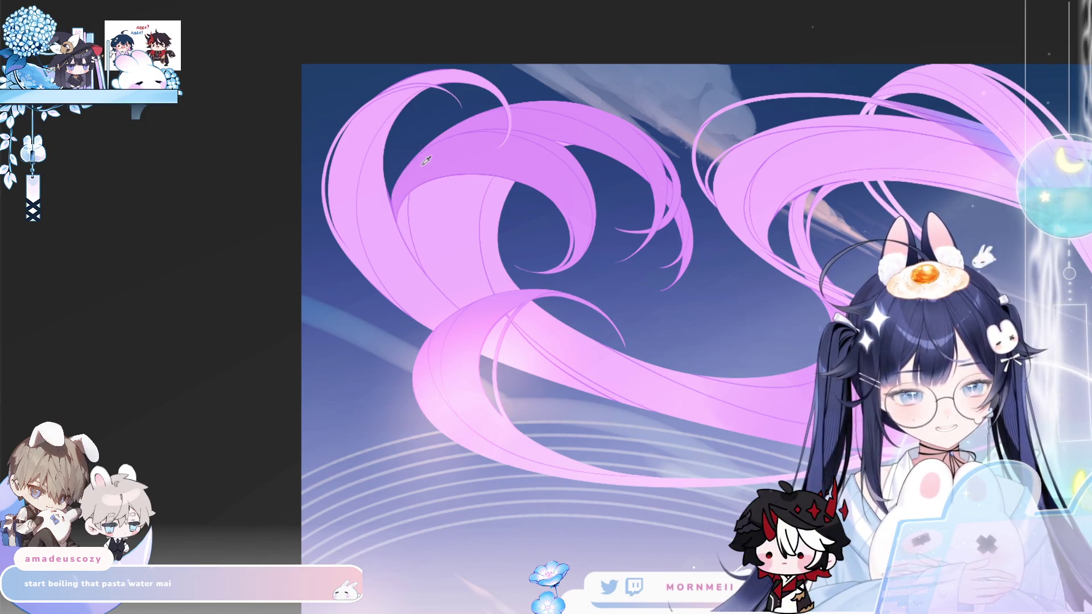
# Step: Brush darker purple shading along the large pink strand's edge, redoing strokes, then mirror the canvas to check
pyautogui.scroll(3, 428, 159)
pyautogui.moveTo(341, 208)
pyautogui.mouseDown()
pyautogui.moveTo(308, 275)
pyautogui.moveTo(340, 199)
pyautogui.moveTo(318, 295)
pyautogui.mouseUp()
pyautogui.hotkey('ctrl', 'z')
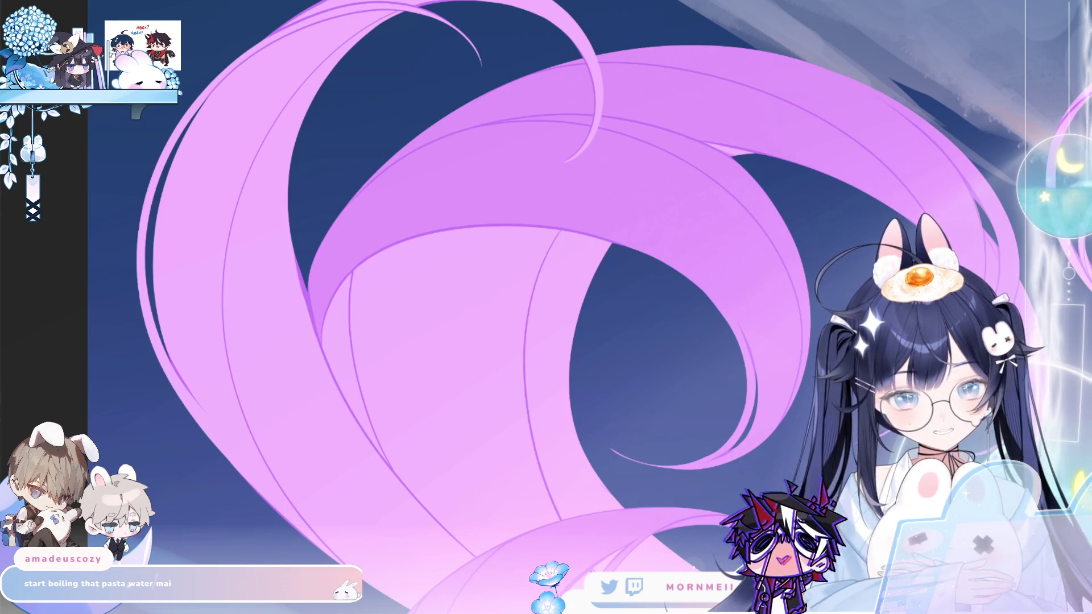
pyautogui.moveTo(319, 340); pyautogui.dragTo(333, 222)
pyautogui.hotkey('ctrl', 'z')
pyautogui.moveTo(313, 310); pyautogui.dragTo(329, 249)
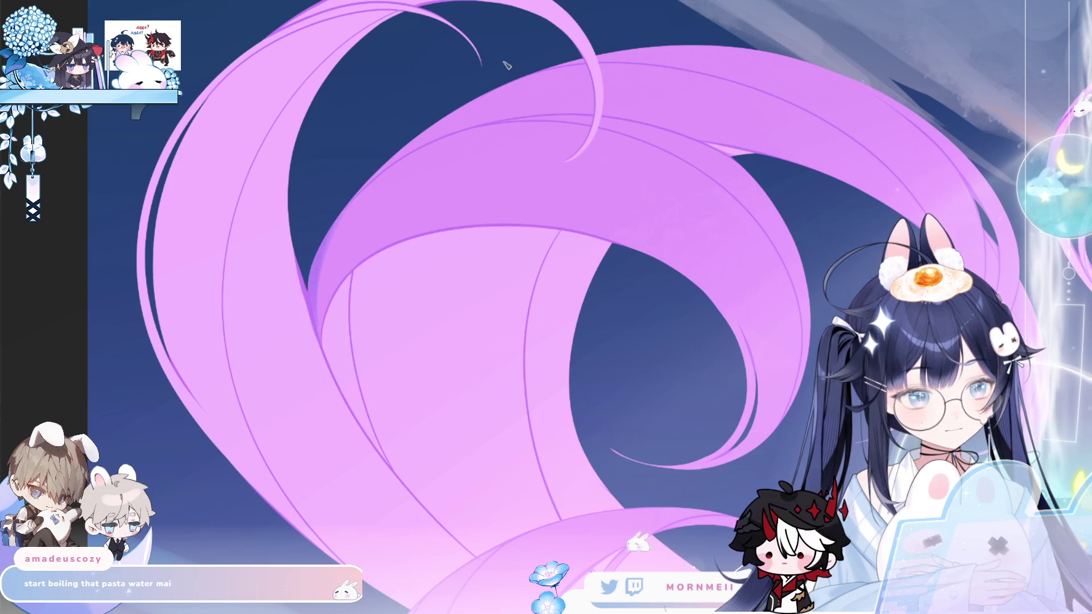
pyautogui.press('h')
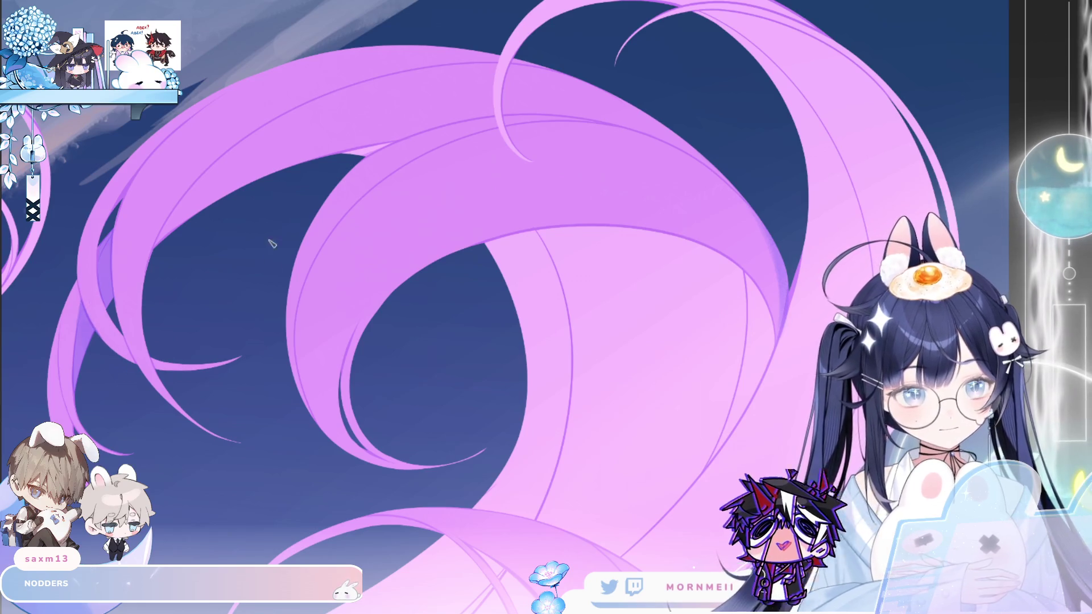
pyautogui.scroll(-2, 242, 243)
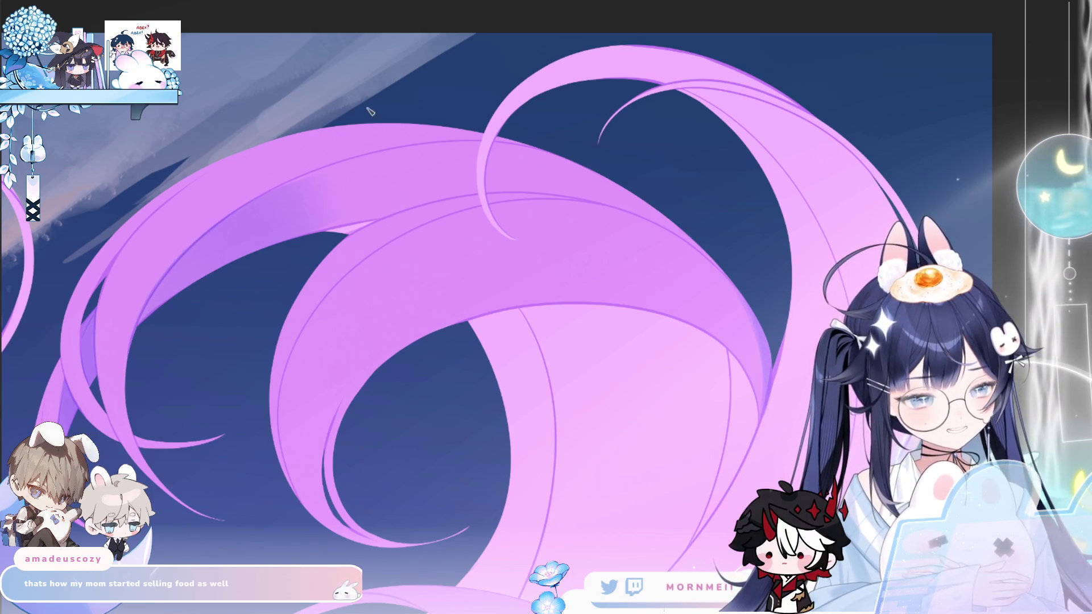
pyautogui.press('h')
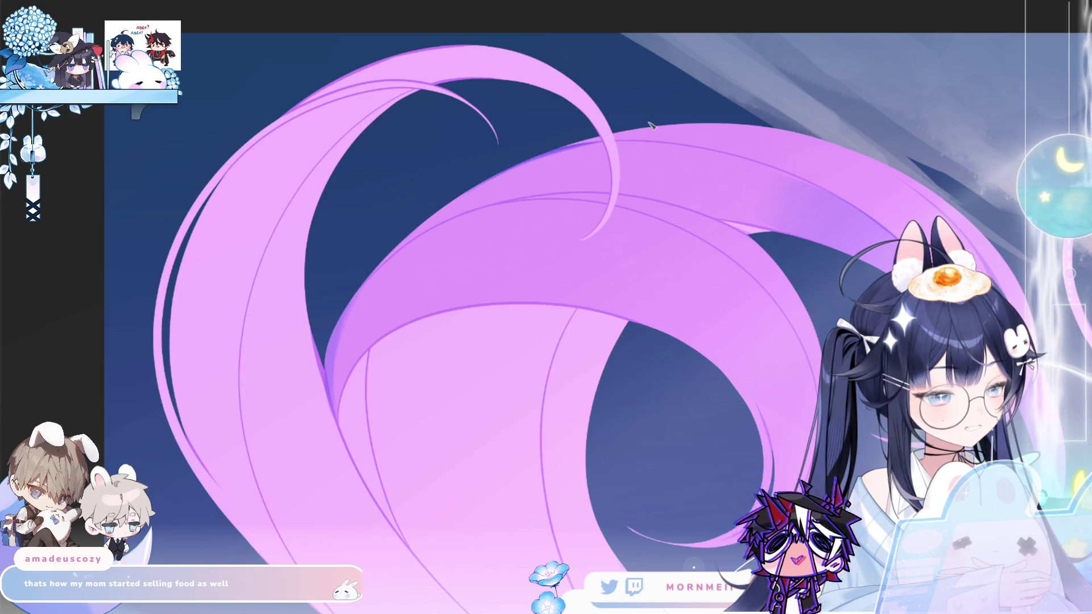
pyautogui.press('h')
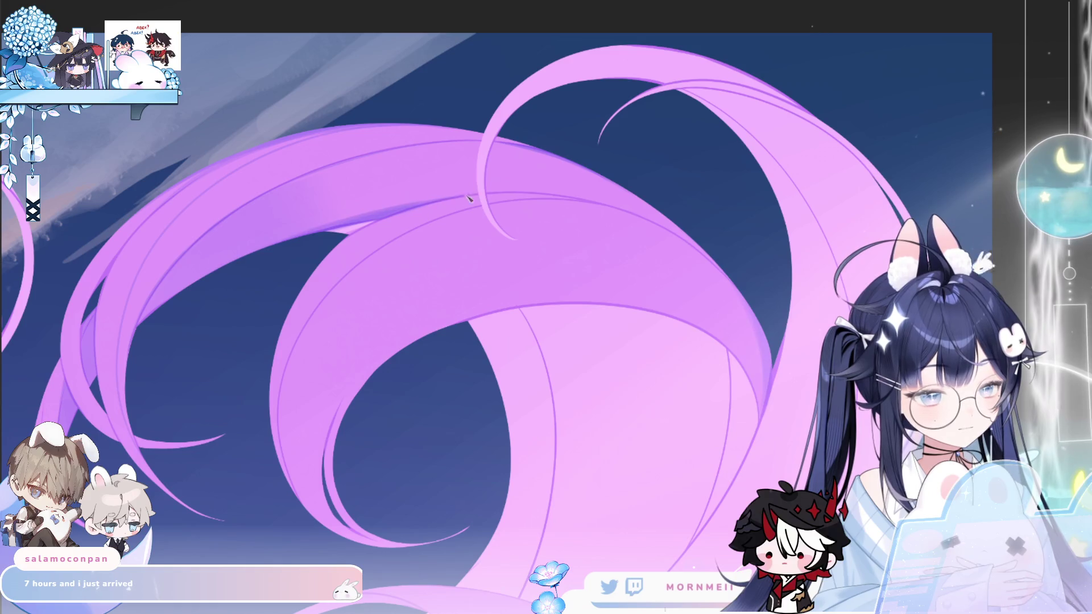
pyautogui.press('h')
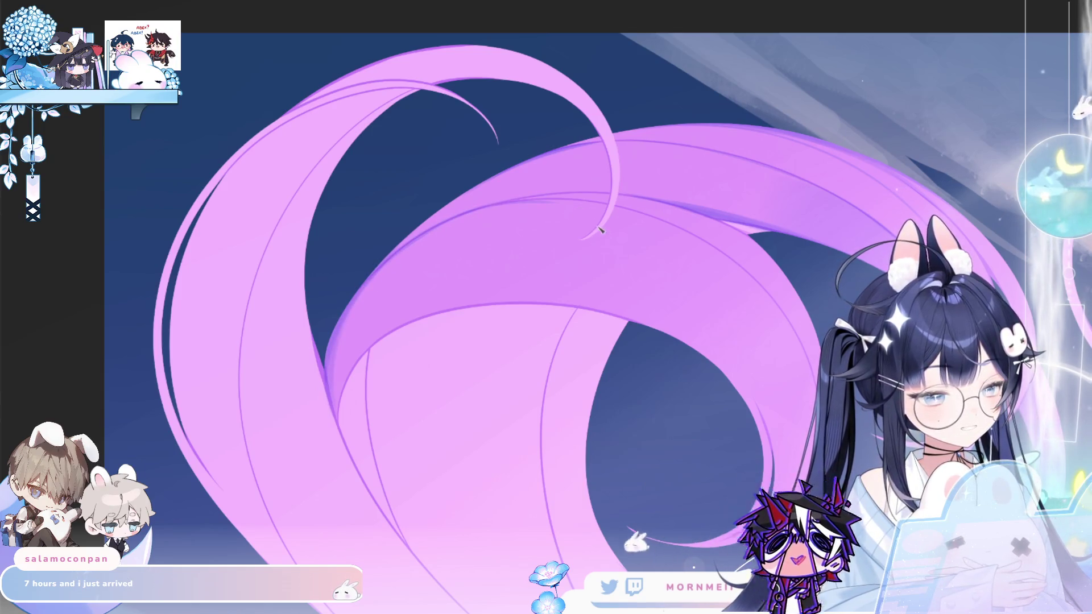
pyautogui.press('h')
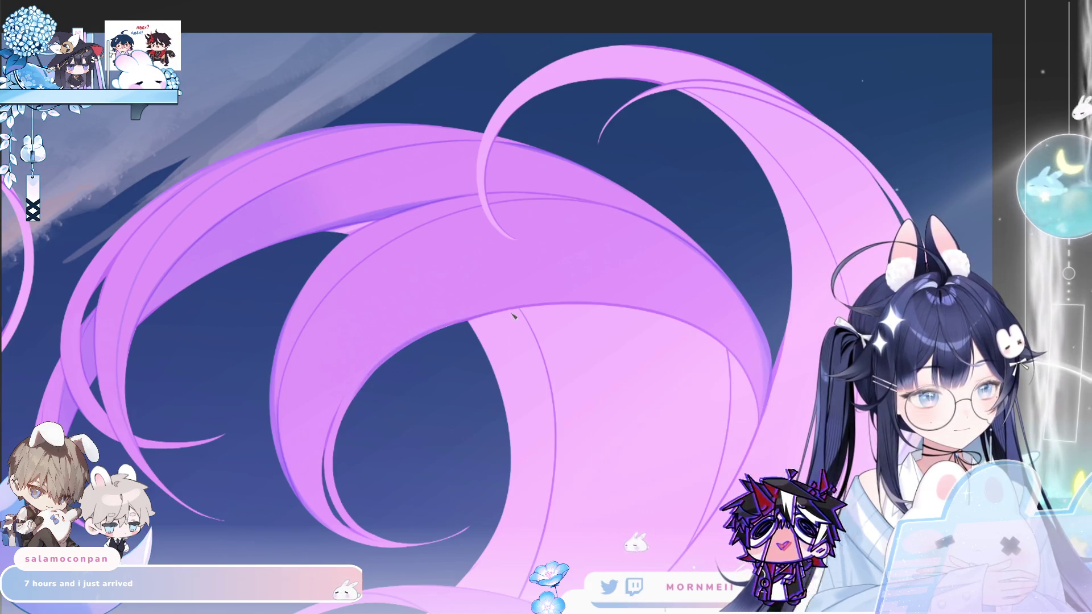
pyautogui.moveTo(503, 314); pyautogui.dragTo(702, 286)
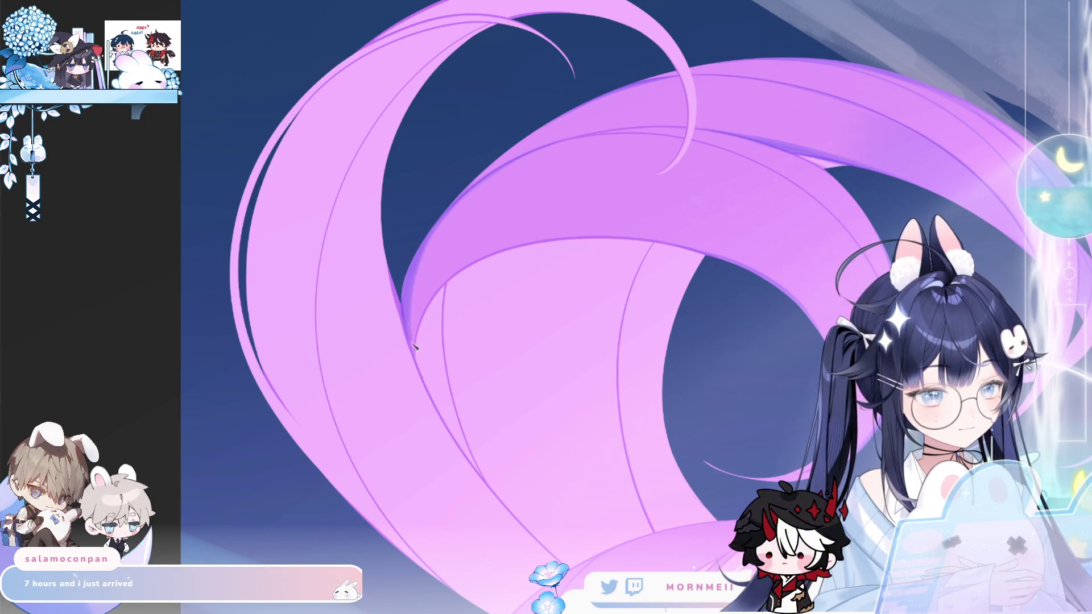
pyautogui.press('m')
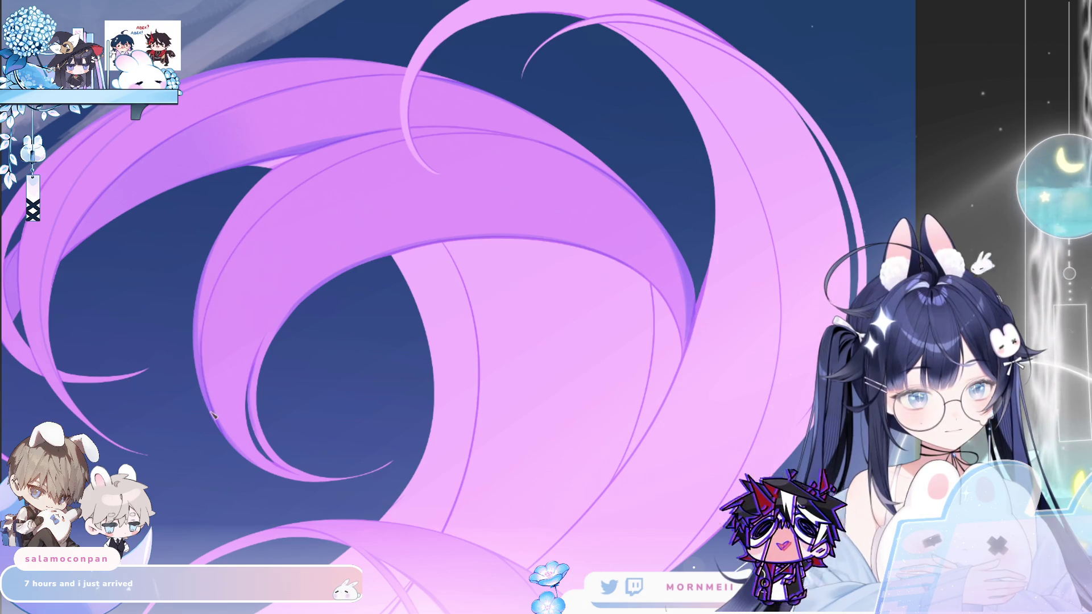
pyautogui.press('h')
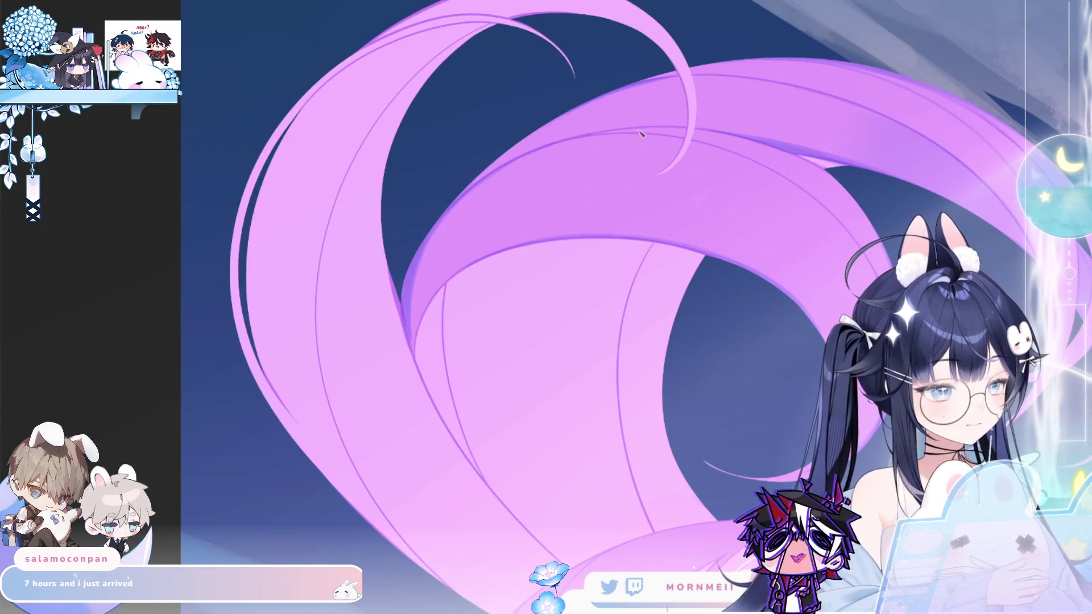
pyautogui.press('h')
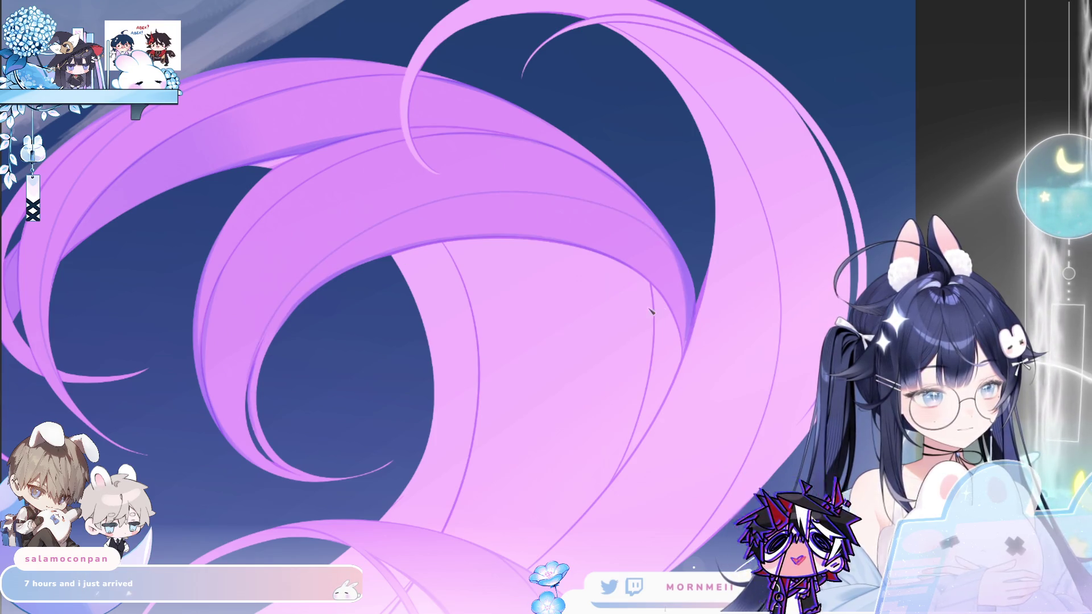
pyautogui.press('m')
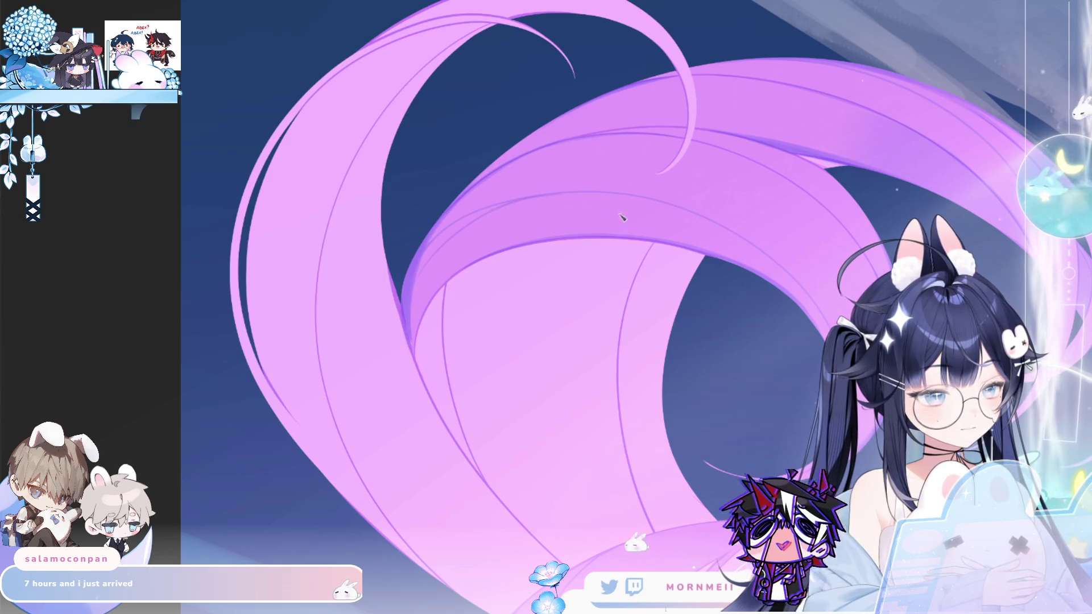
pyautogui.press('m')
pyautogui.scroll(-2, 683, 216)
pyautogui.moveTo(744, 216); pyautogui.dragTo(567, 248)
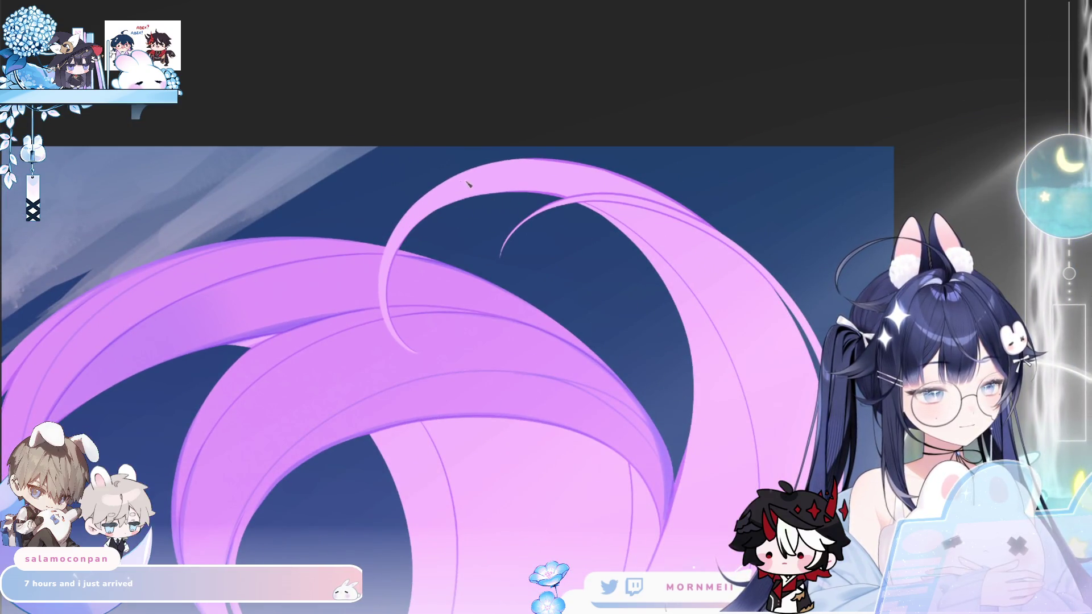
pyautogui.press('m')
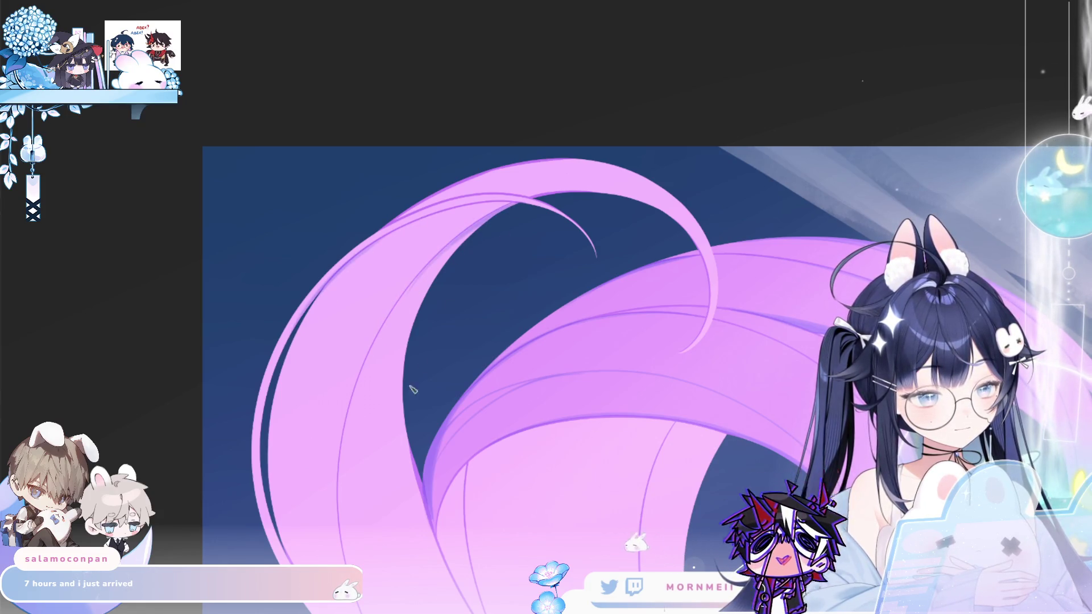
pyautogui.scroll(-3, 422, 364)
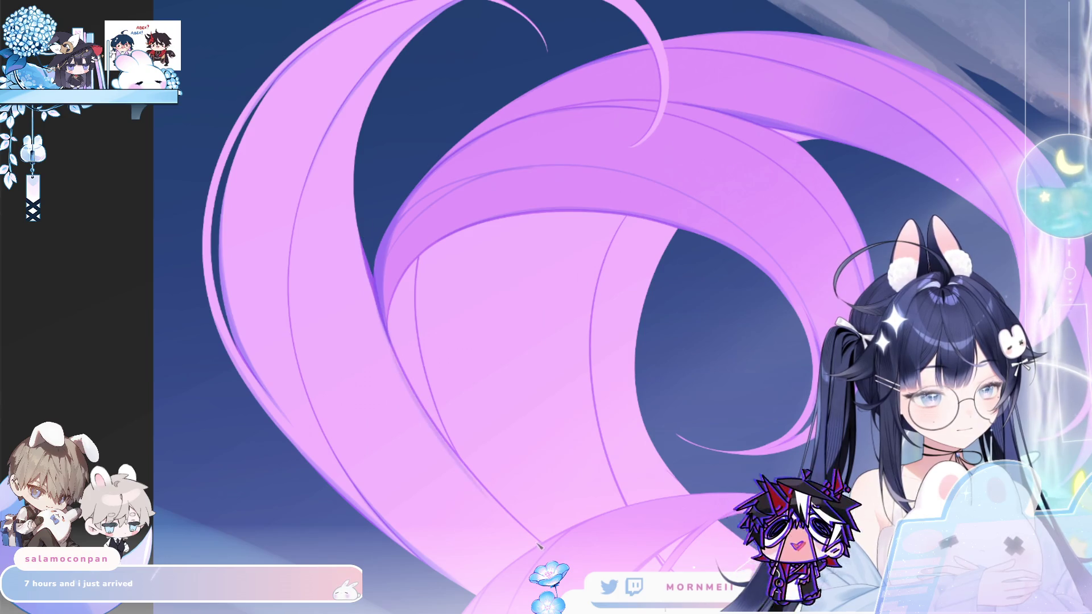
pyautogui.moveTo(425, 411)
pyautogui.mouseDown()
pyautogui.moveTo(611, 183)
pyautogui.moveTo(340, 261)
pyautogui.mouseUp()
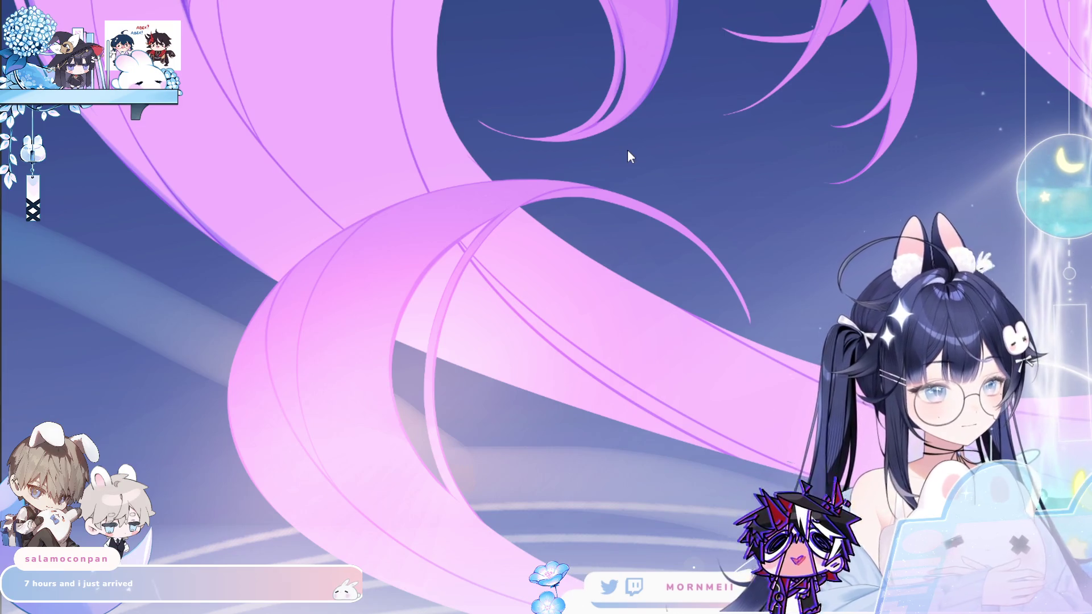
# Step: Lasso the sweeping left hair strand and airbrush darker purple inside it
pyautogui.scroll(-2, 655, 296)
pyautogui.scroll(1, 287, 153)
pyautogui.scroll(1, 151, 280)
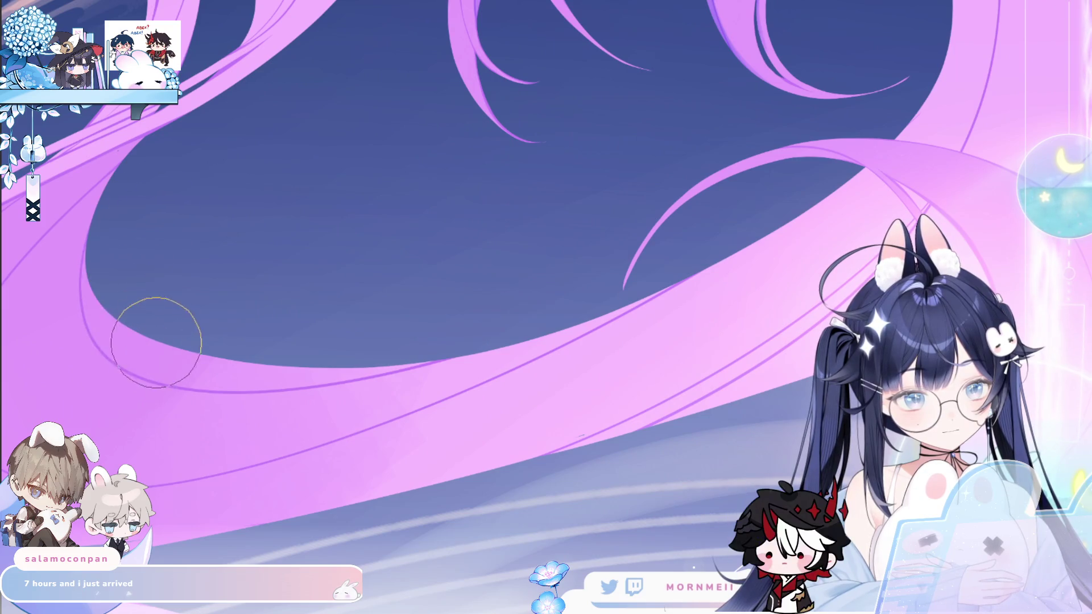
pyautogui.scroll(-2, 137, 302)
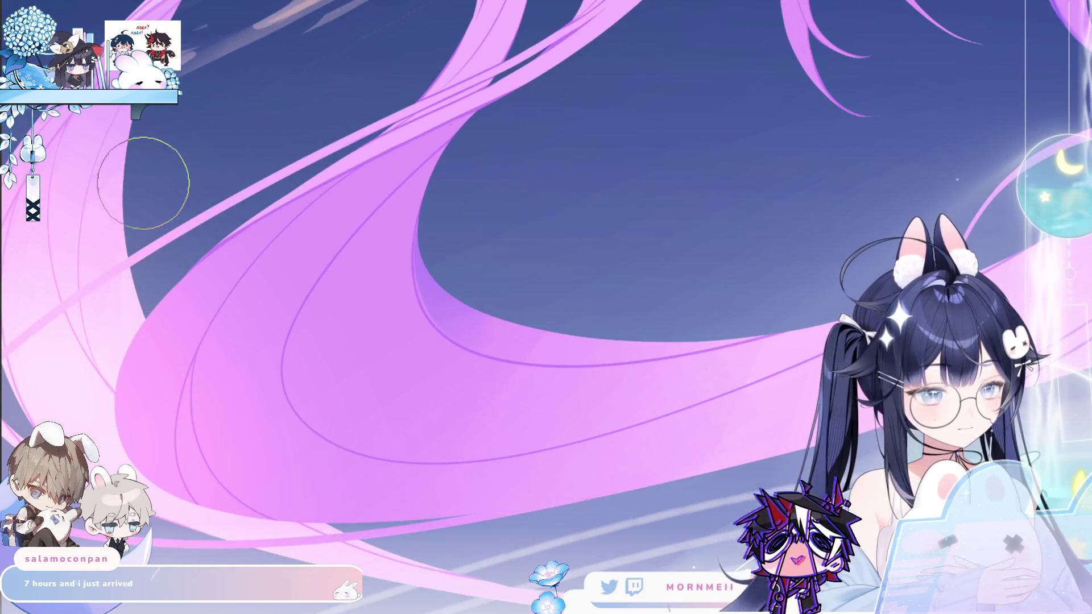
pyautogui.moveTo(181, 277)
pyautogui.mouseDown()
pyautogui.moveTo(535, 95)
pyautogui.moveTo(193, 498)
pyautogui.moveTo(173, 285)
pyautogui.mouseUp()
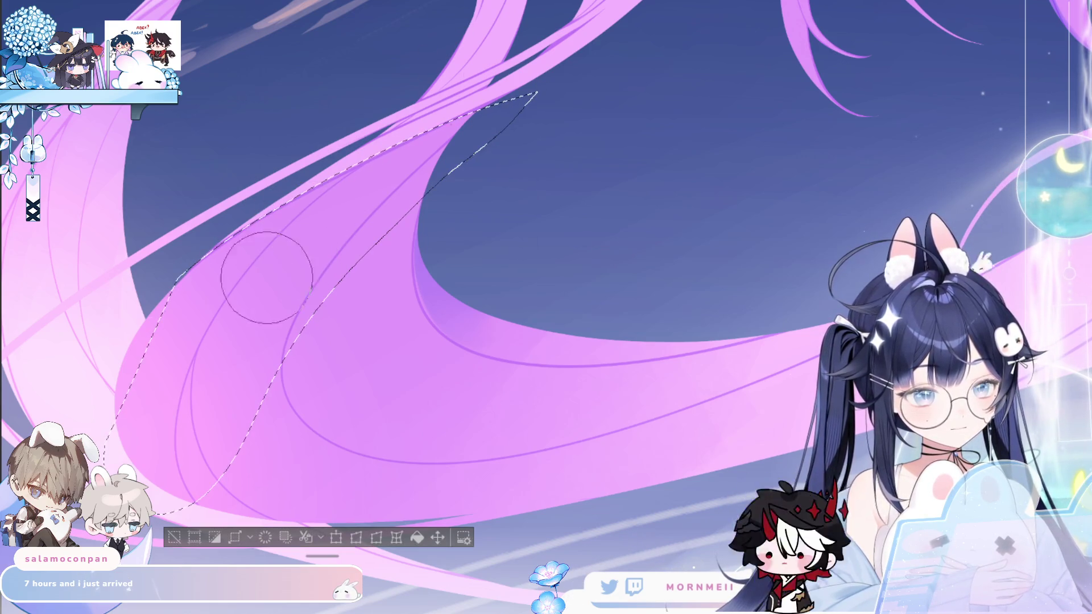
pyautogui.moveTo(419, 133)
pyautogui.mouseDown()
pyautogui.moveTo(234, 317)
pyautogui.moveTo(293, 280)
pyautogui.moveTo(463, 92)
pyautogui.moveTo(207, 313)
pyautogui.moveTo(359, 111)
pyautogui.moveTo(176, 321)
pyautogui.mouseUp()
# Step: Extend the lasso further left, add more purple shading inside, then deselect
pyautogui.press('m')
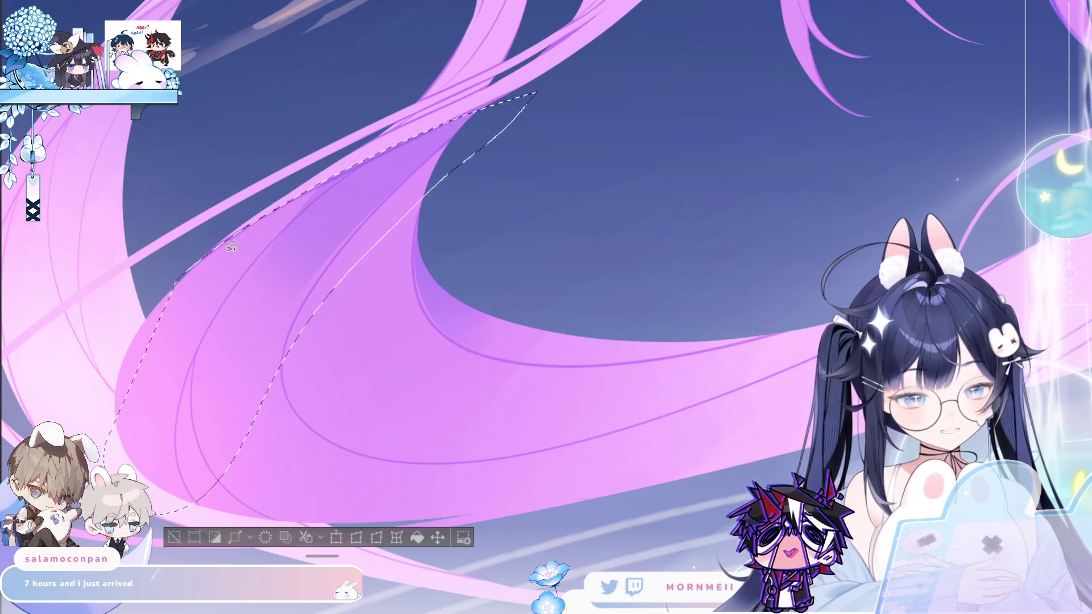
pyautogui.moveTo(171, 282); pyautogui.dragTo(225, 417)
pyautogui.press('b')
pyautogui.moveTo(220, 182)
pyautogui.mouseDown()
pyautogui.moveTo(330, 163)
pyautogui.moveTo(207, 312)
pyautogui.moveTo(158, 353)
pyautogui.moveTo(381, 120)
pyautogui.mouseUp()
pyautogui.hotkey('ctrl', 'd')
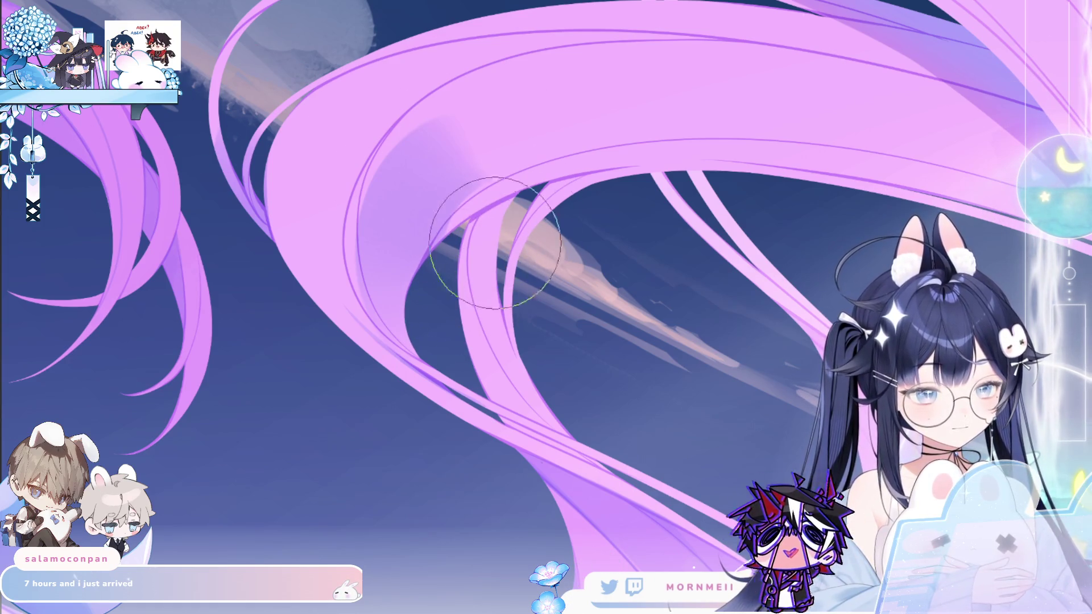
pyautogui.hotkey('ctrl', '0')
pyautogui.press('m')
pyautogui.press('m')
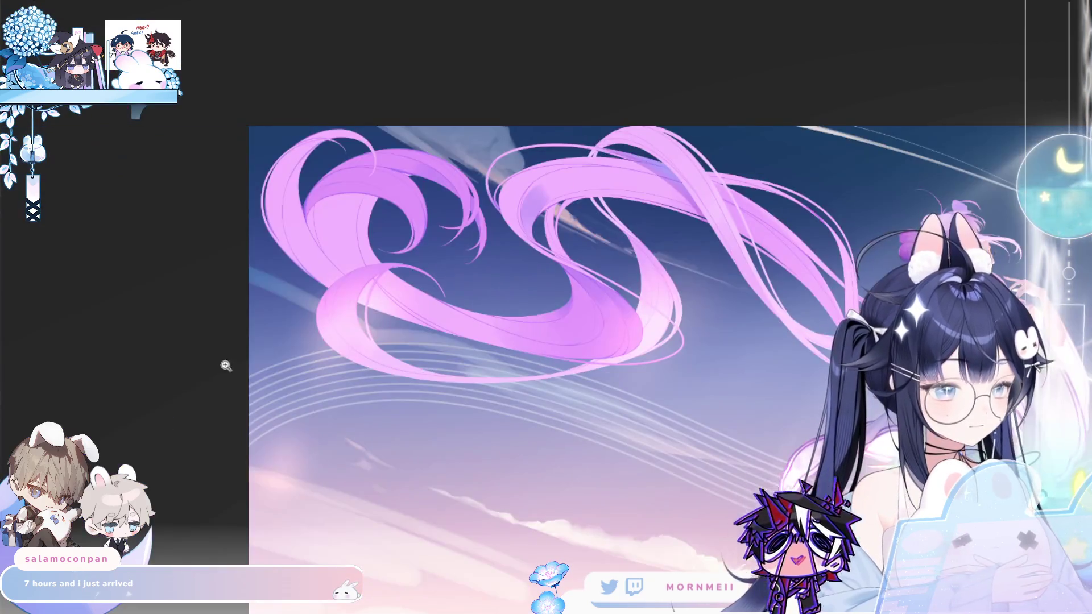
pyautogui.press('m')
pyautogui.click(573, 333)
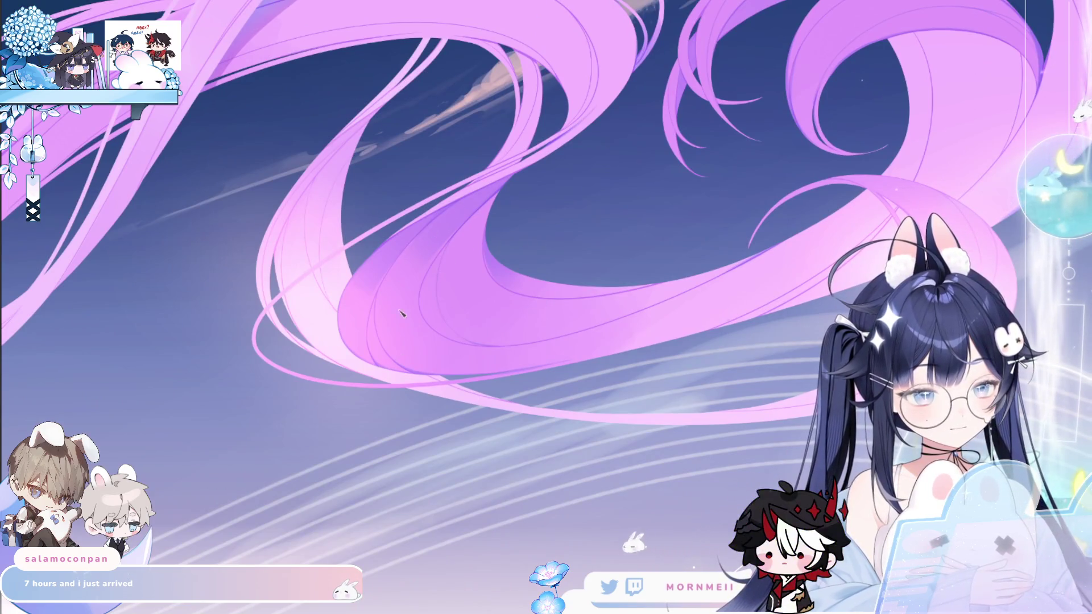
pyautogui.keyDown('alt'); pyautogui.click(311, 174); pyautogui.keyUp('alt')
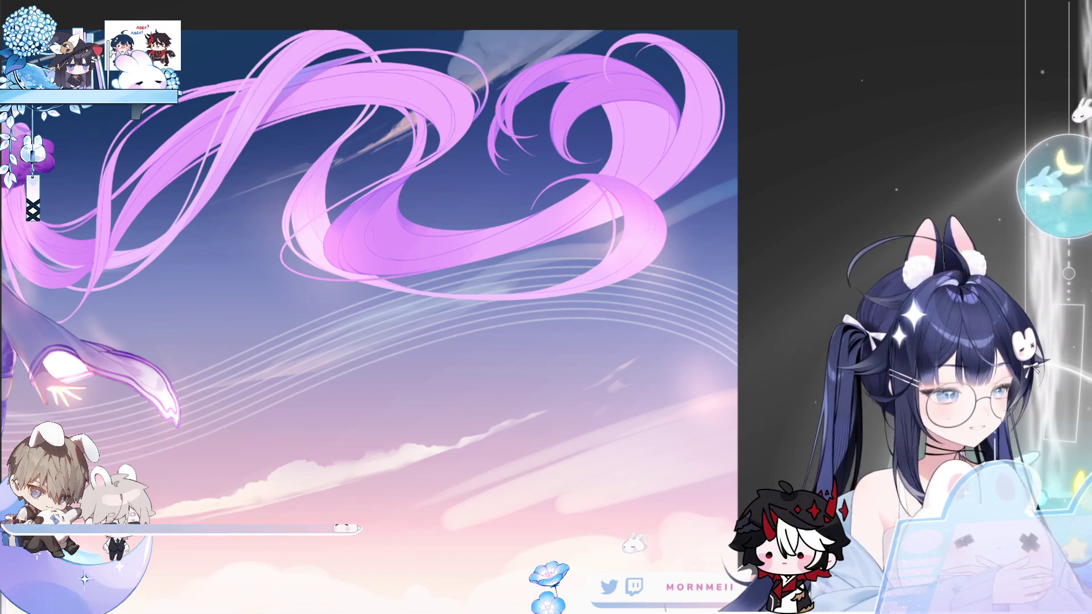
pyautogui.click(324, 154)
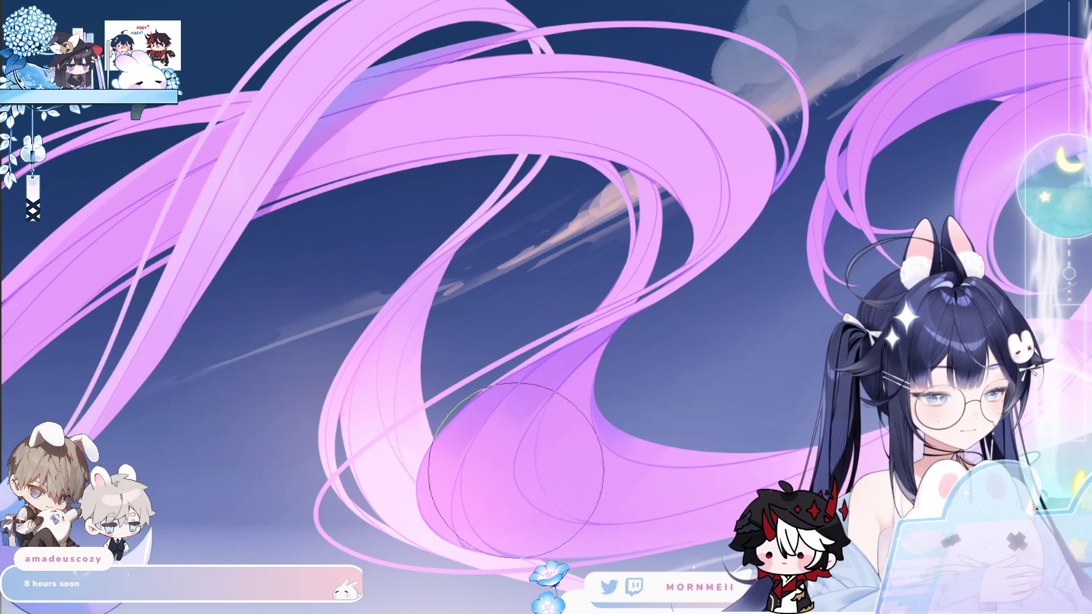
pyautogui.hscroll(5, 569, 256)
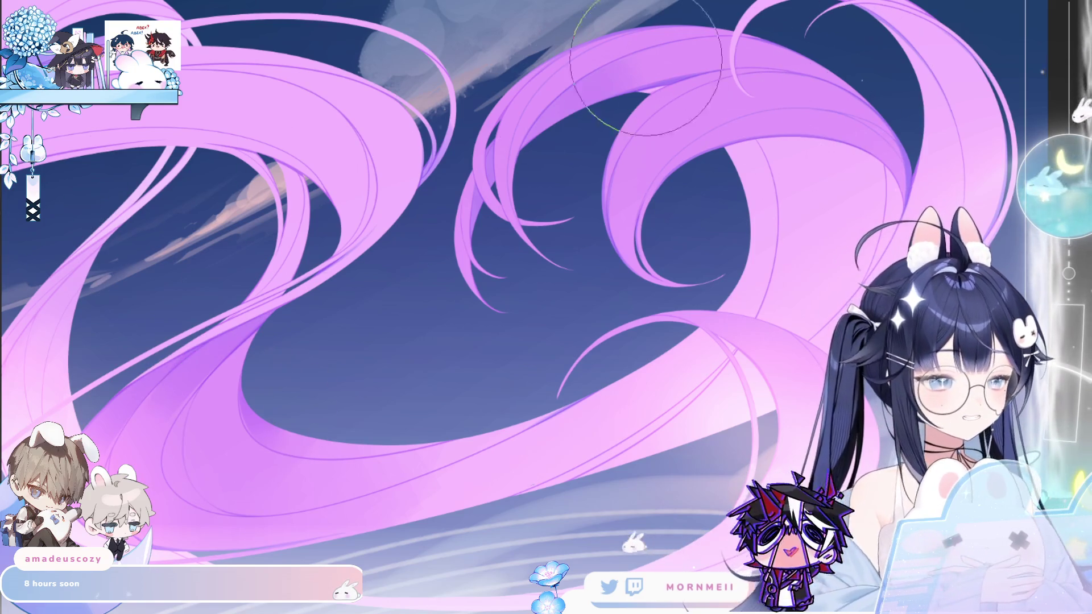
pyautogui.moveTo(371, 344)
pyautogui.mouseDown()
pyautogui.moveTo(321, 452)
pyautogui.moveTo(539, 277)
pyautogui.mouseUp()
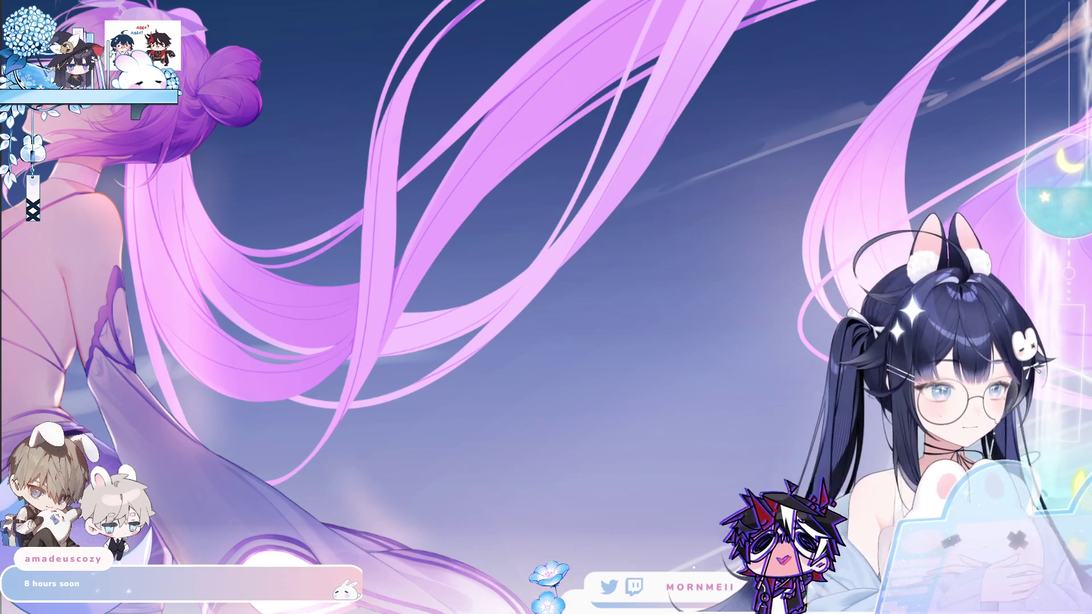
pyautogui.hotkey('ctrl', '0')
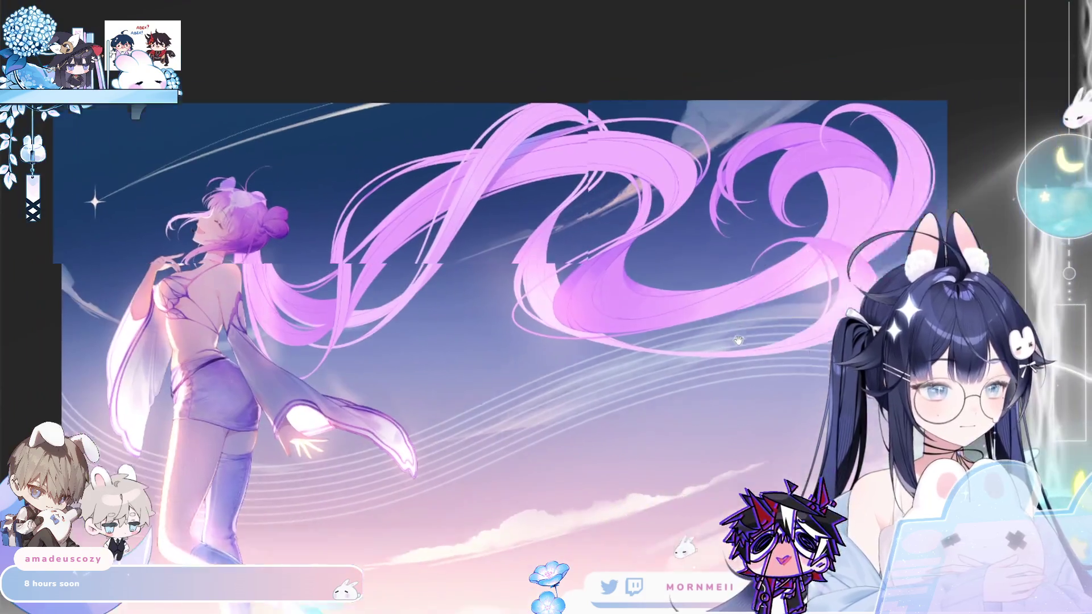
pyautogui.moveTo(739, 340); pyautogui.dragTo(550, 412)
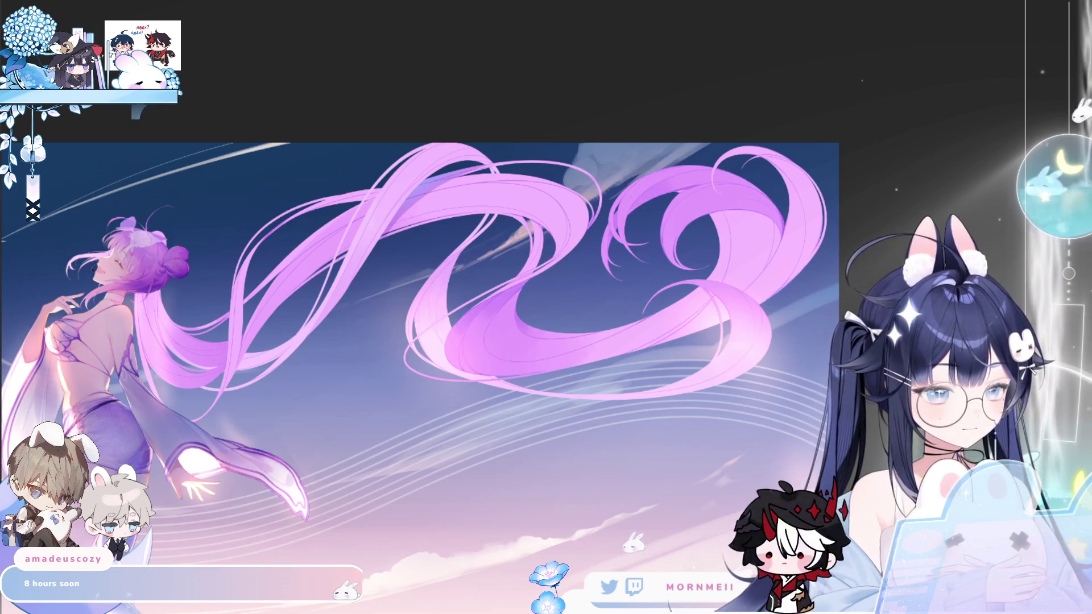
pyautogui.press('h')
pyautogui.press('h')
pyautogui.click(376, 303)
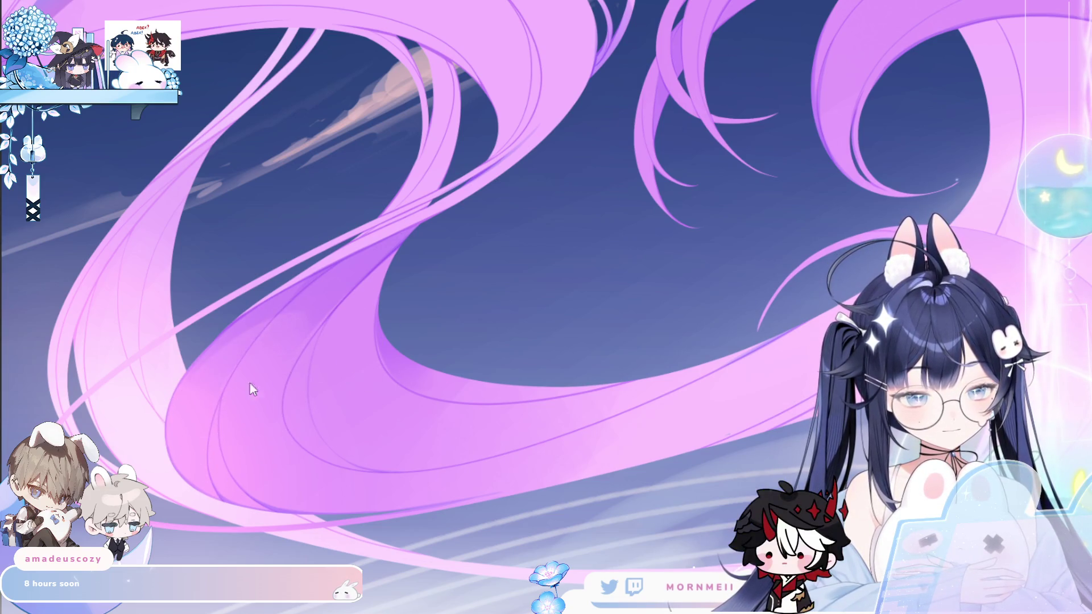
pyautogui.hotkey('ctrl', '0')
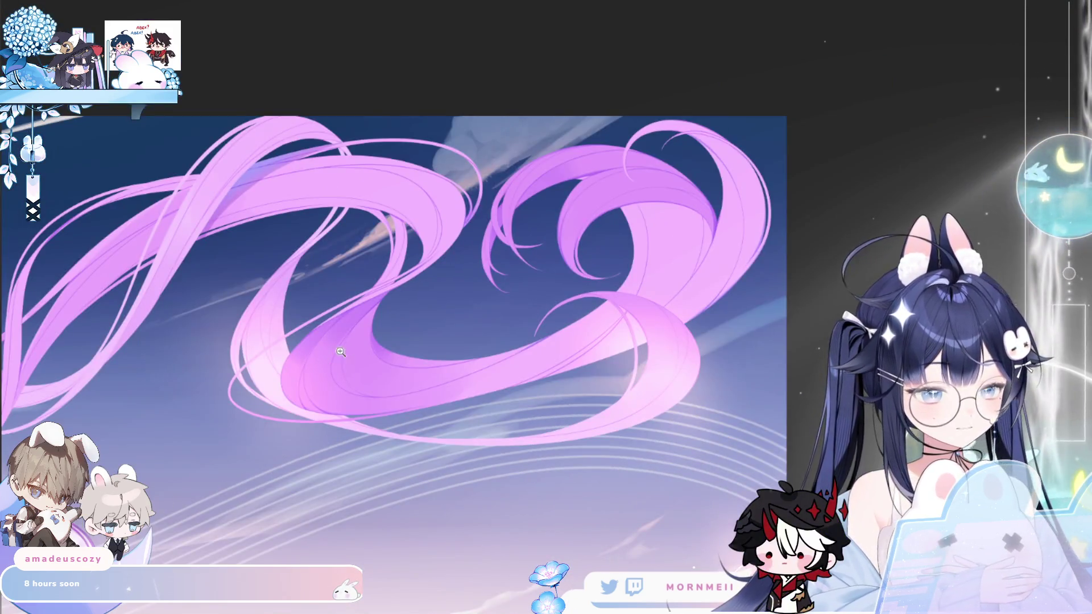
pyautogui.click(278, 370)
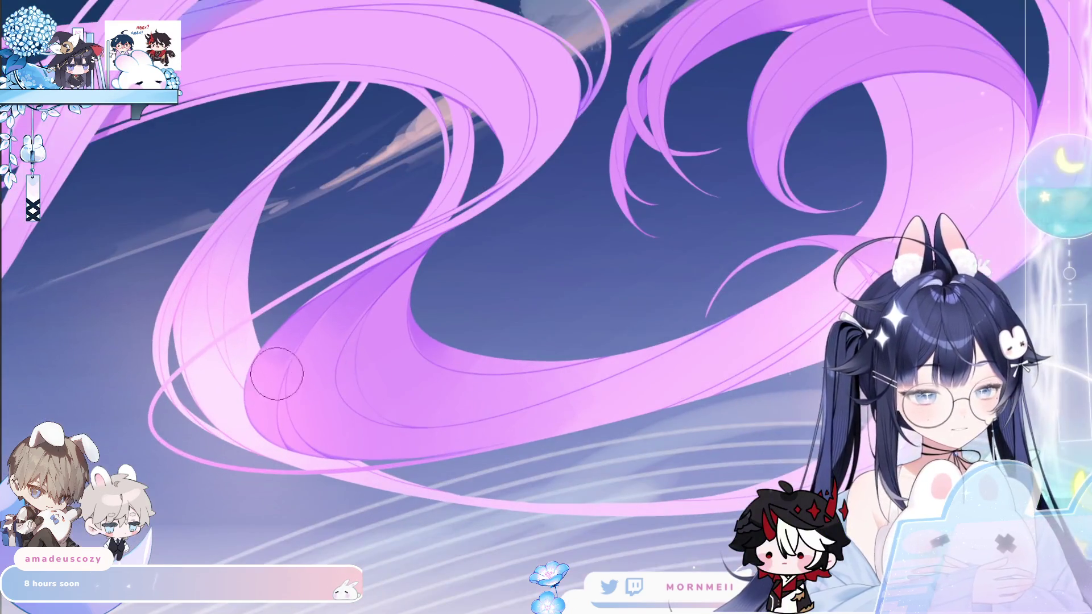
pyautogui.hotkey('ctrl', '0')
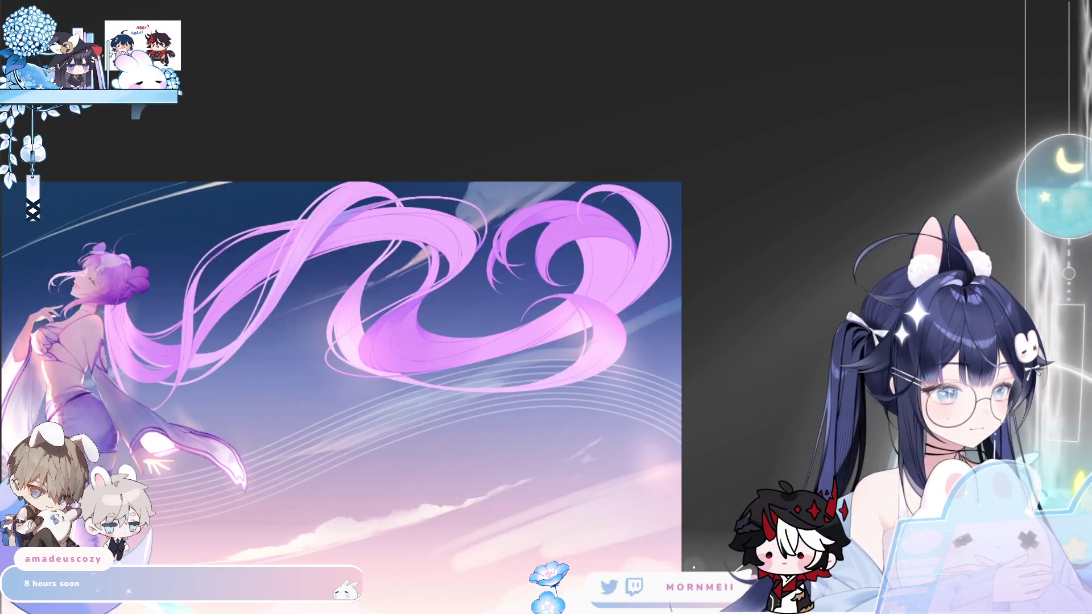
pyautogui.click(441, 301)
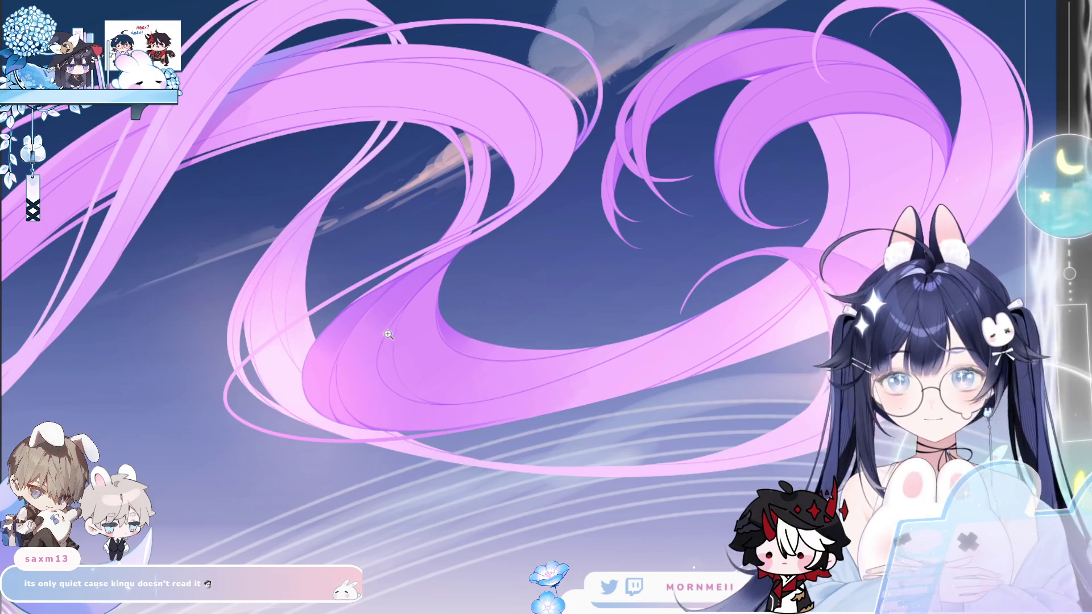
pyautogui.click(386, 336)
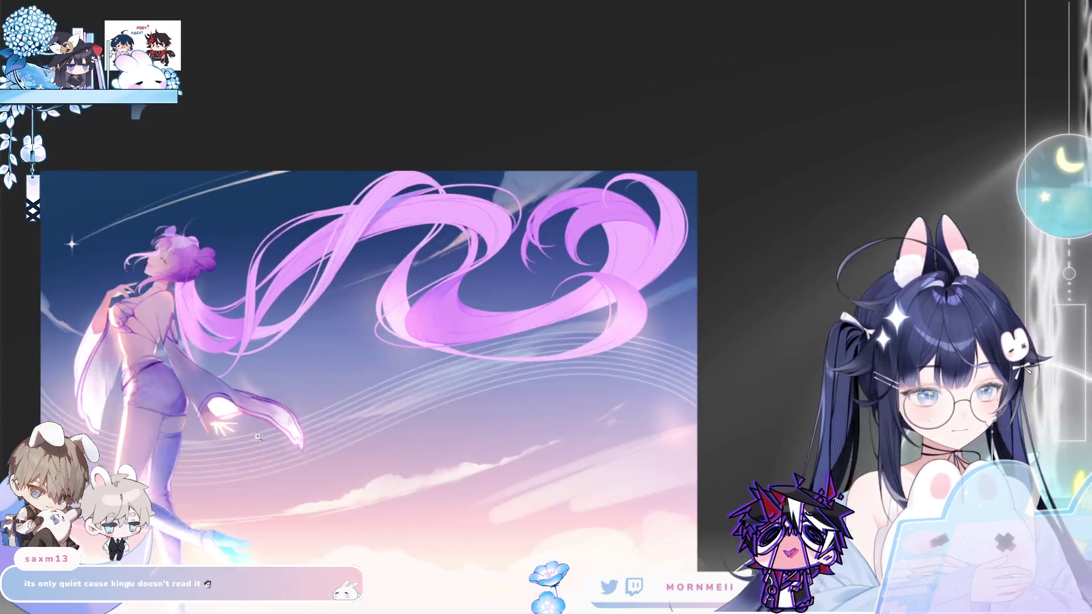
pyautogui.hotkey('ctrl', '0')
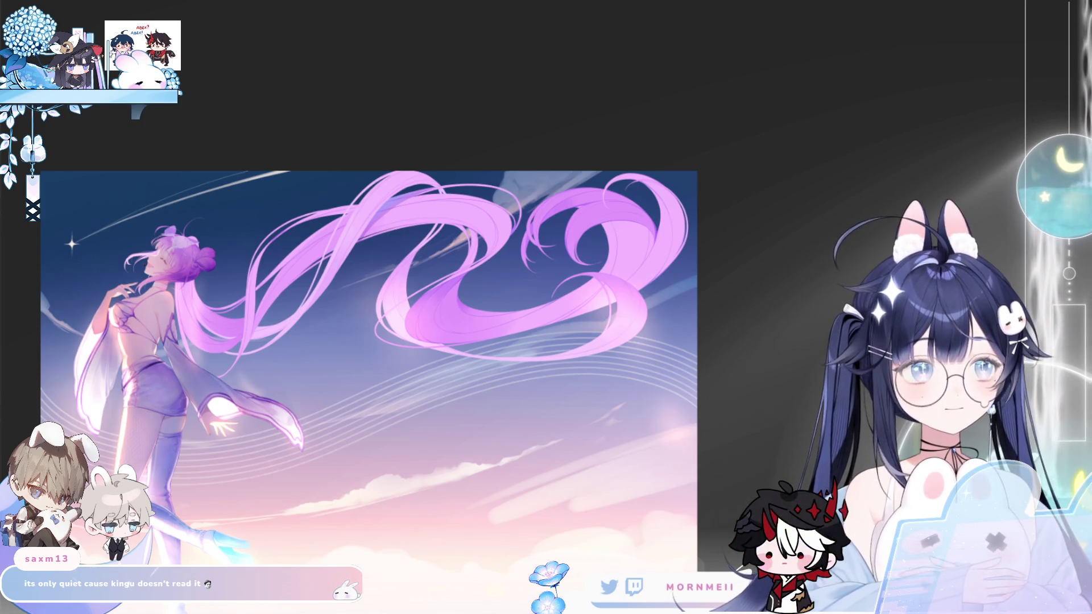
pyautogui.click(449, 314)
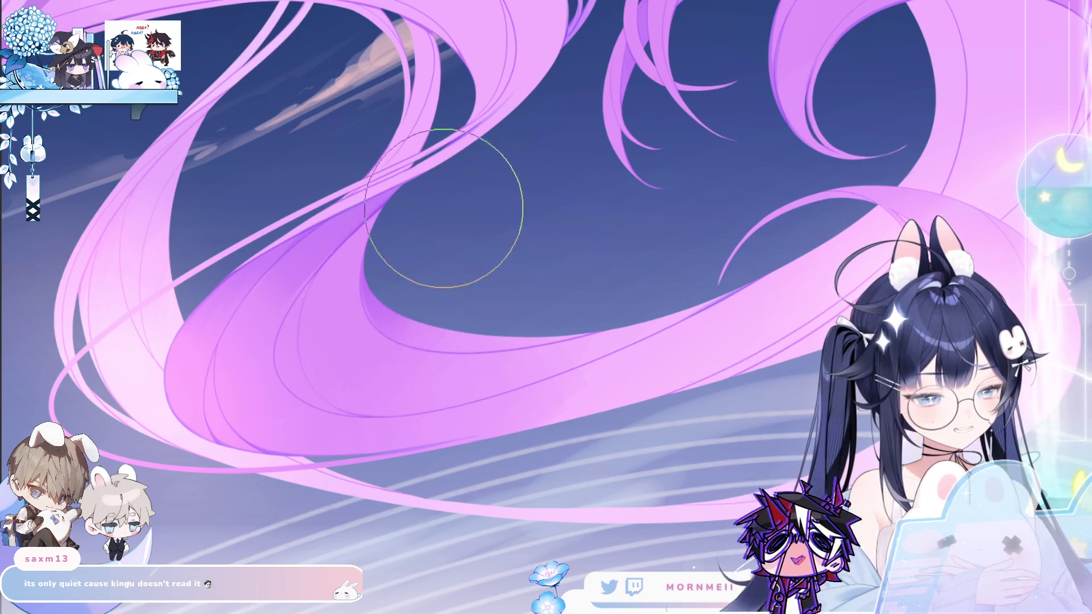
pyautogui.hotkey('ctrl', '0')
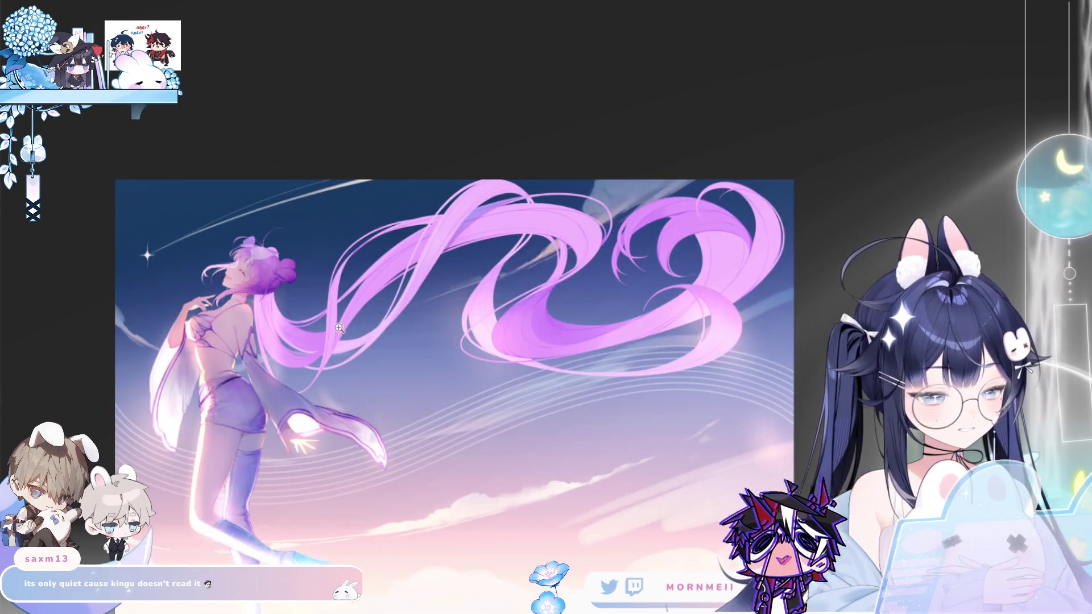
pyautogui.click(339, 329)
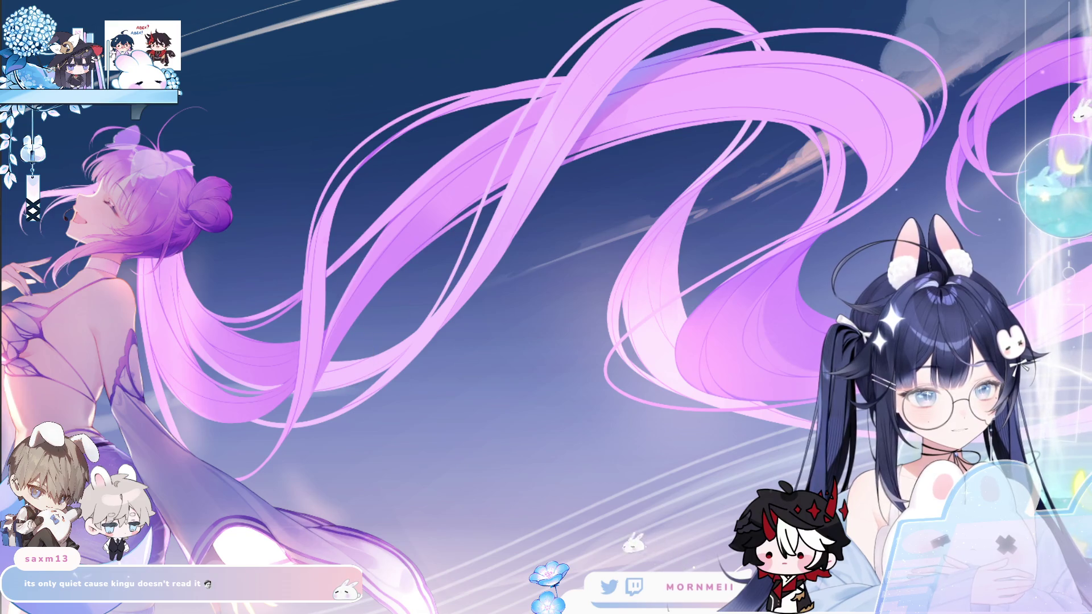
pyautogui.press('m')
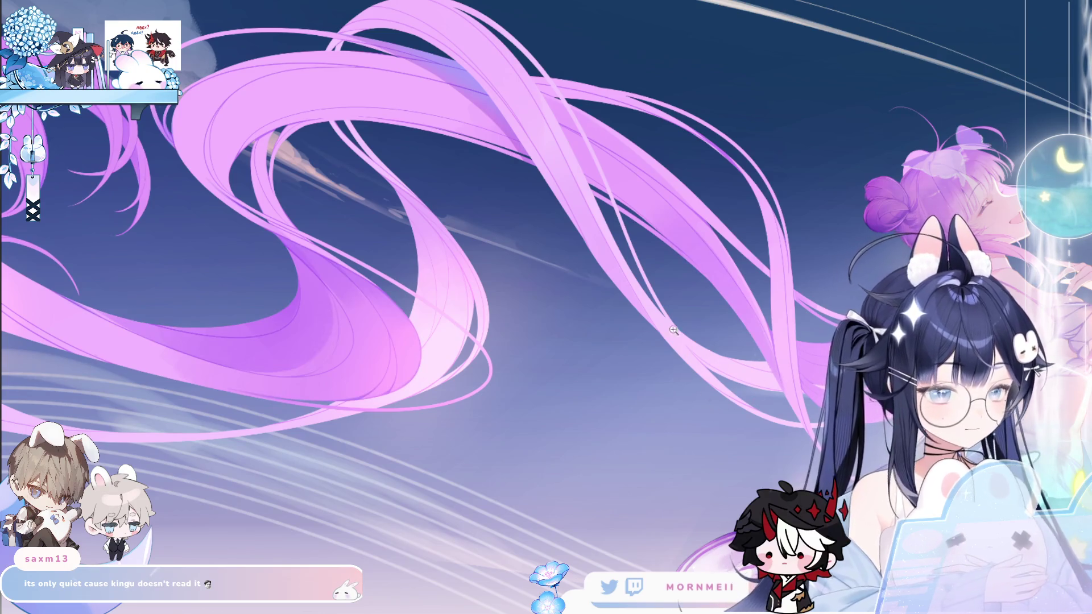
pyautogui.press('m')
pyautogui.hotkey('ctrl', '0')
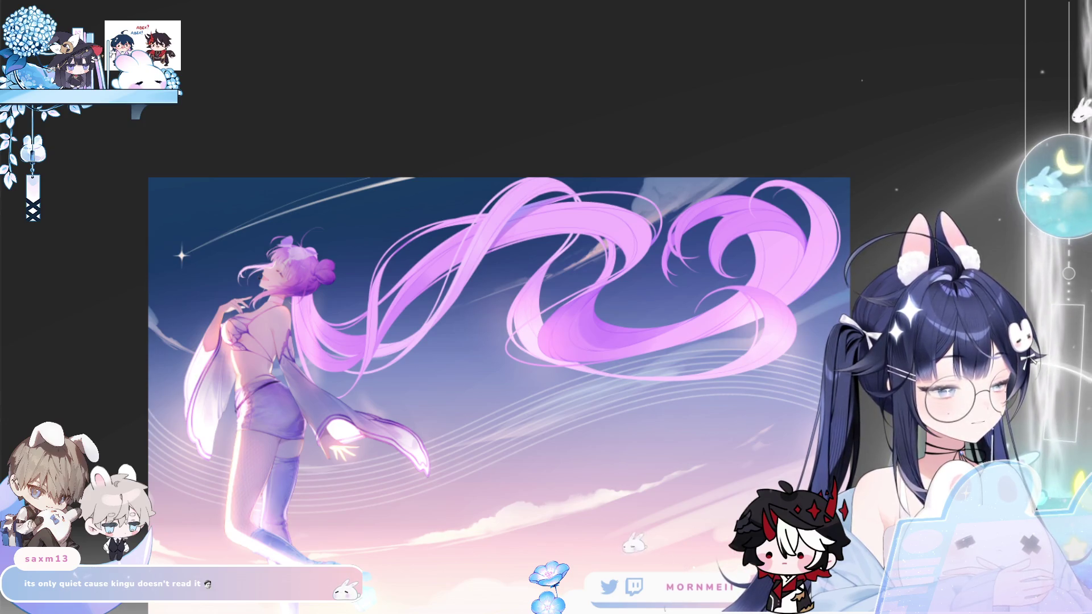
pyautogui.click(620, 236)
# Step: Zoom in, lasso a closed outline around the hair strands crossing the clouds, then mirror the canvas
pyautogui.click(211, 148)
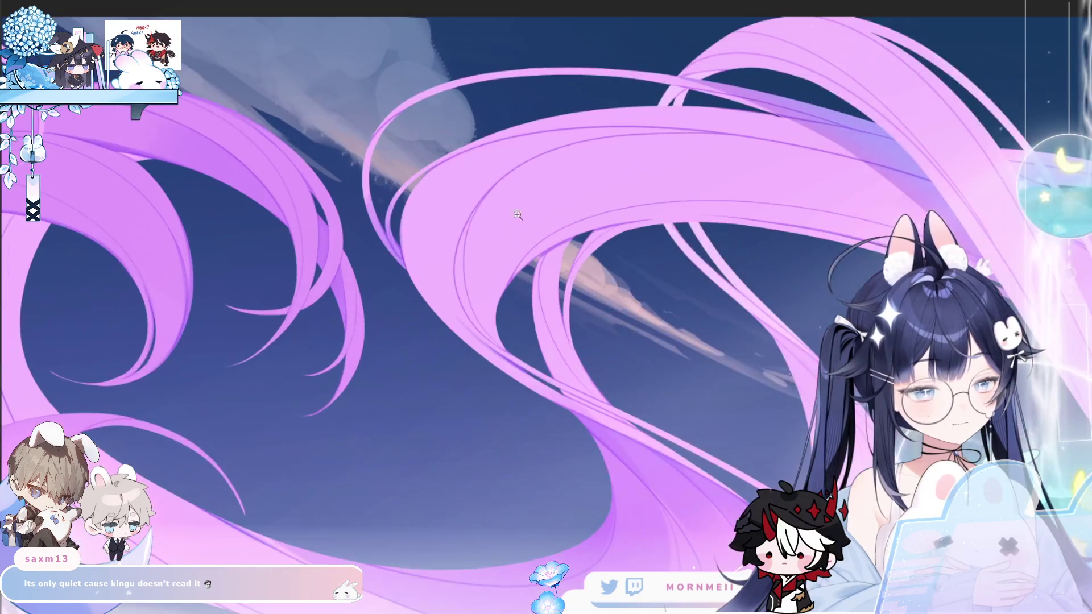
pyautogui.click(211, 148)
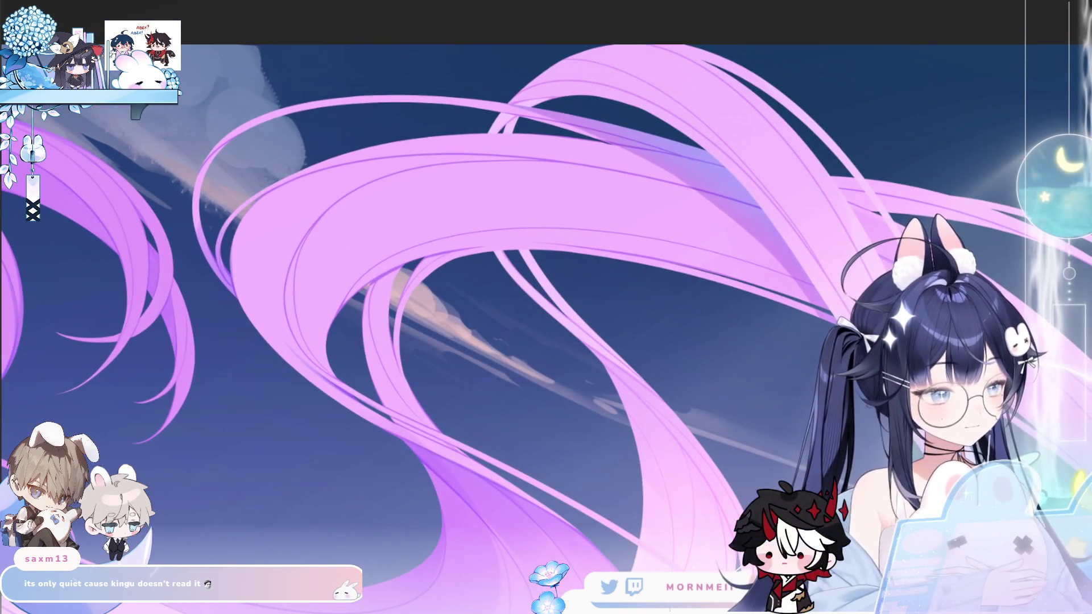
pyautogui.moveTo(305, 350)
pyautogui.mouseDown()
pyautogui.moveTo(351, 385)
pyautogui.moveTo(279, 322)
pyautogui.mouseUp()
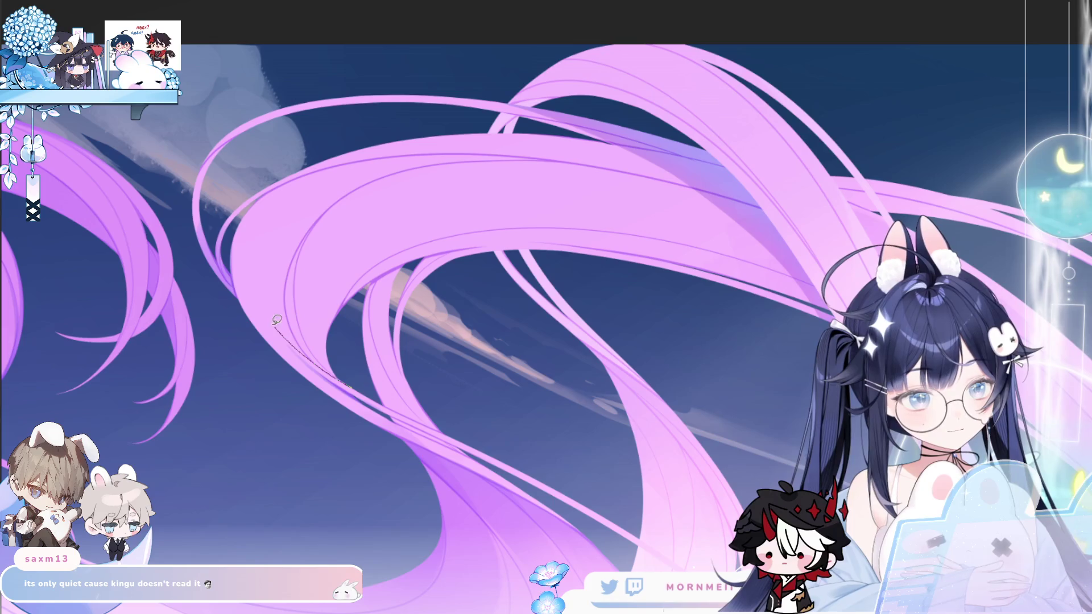
pyautogui.moveTo(389, 282); pyautogui.dragTo(513, 442)
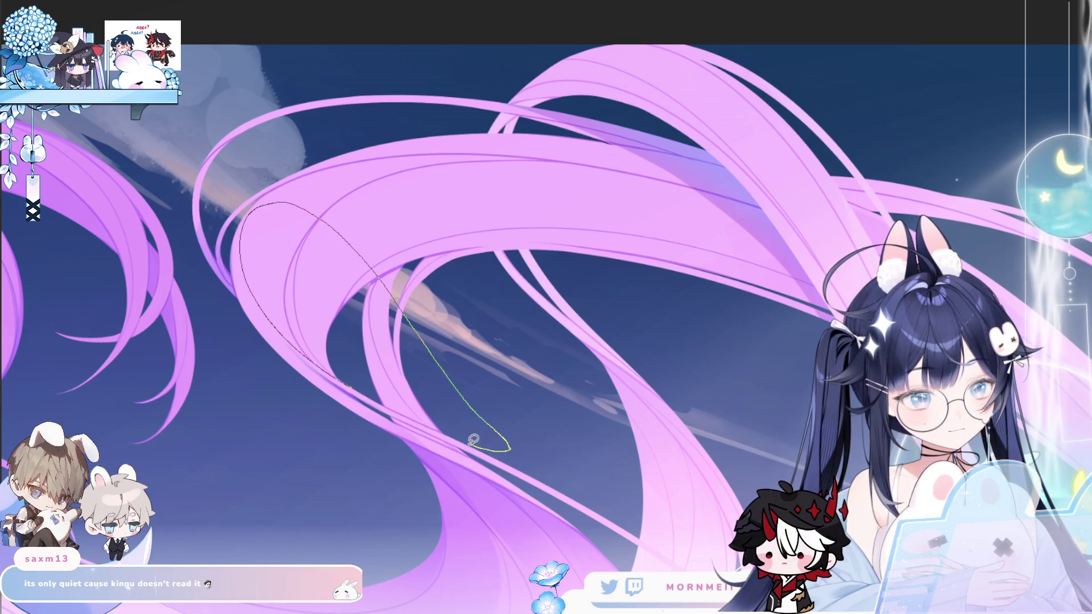
pyautogui.moveTo(445, 427); pyautogui.dragTo(446, 427)
pyautogui.press('b')
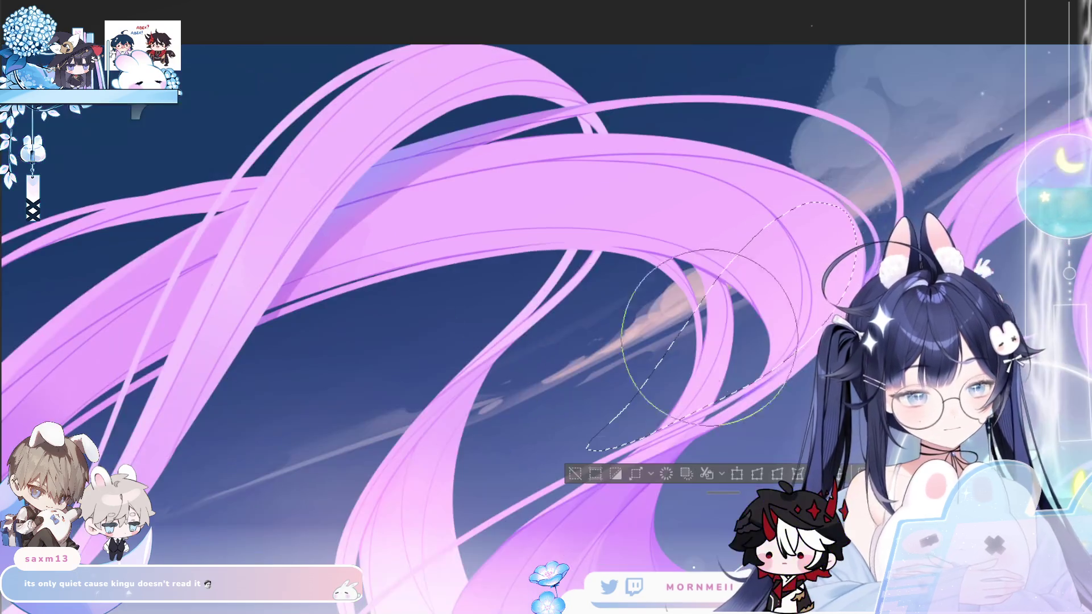
pyautogui.press('h')
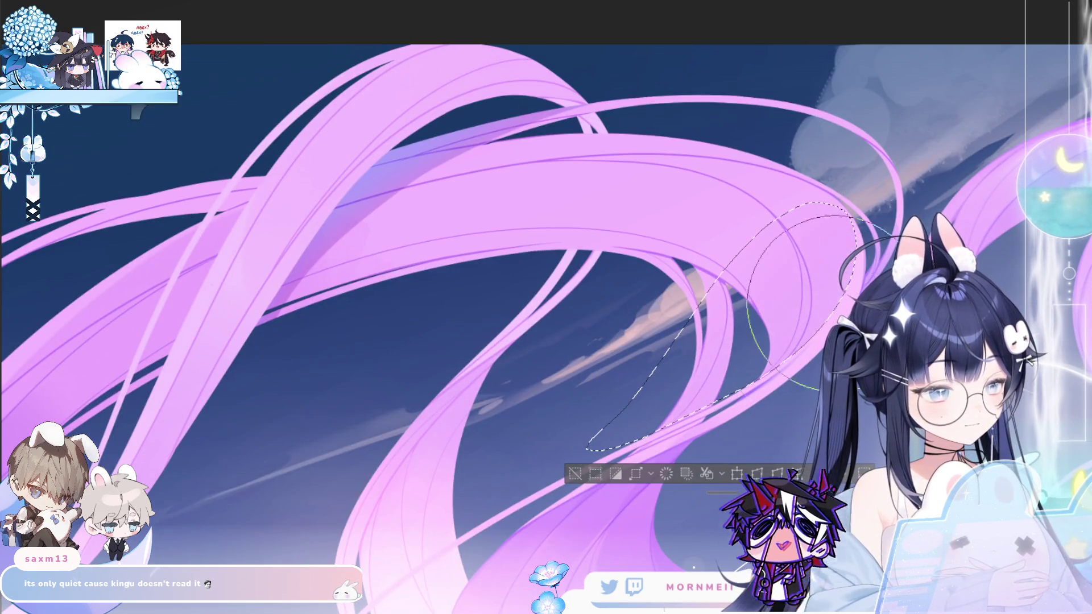
pyautogui.scroll(-5, 638, 438)
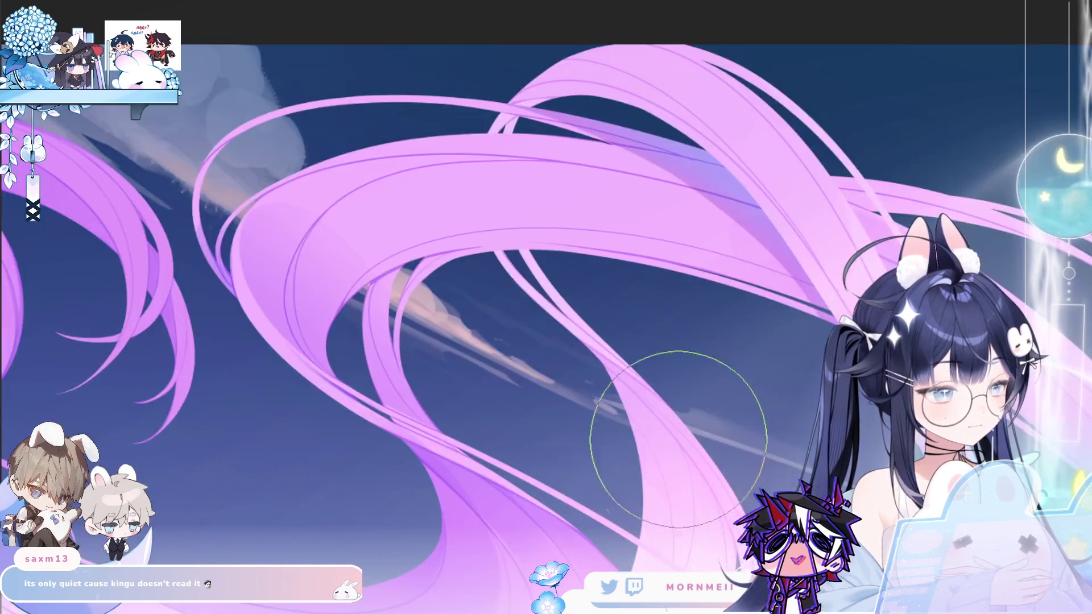
pyautogui.scroll(5, 738, 457)
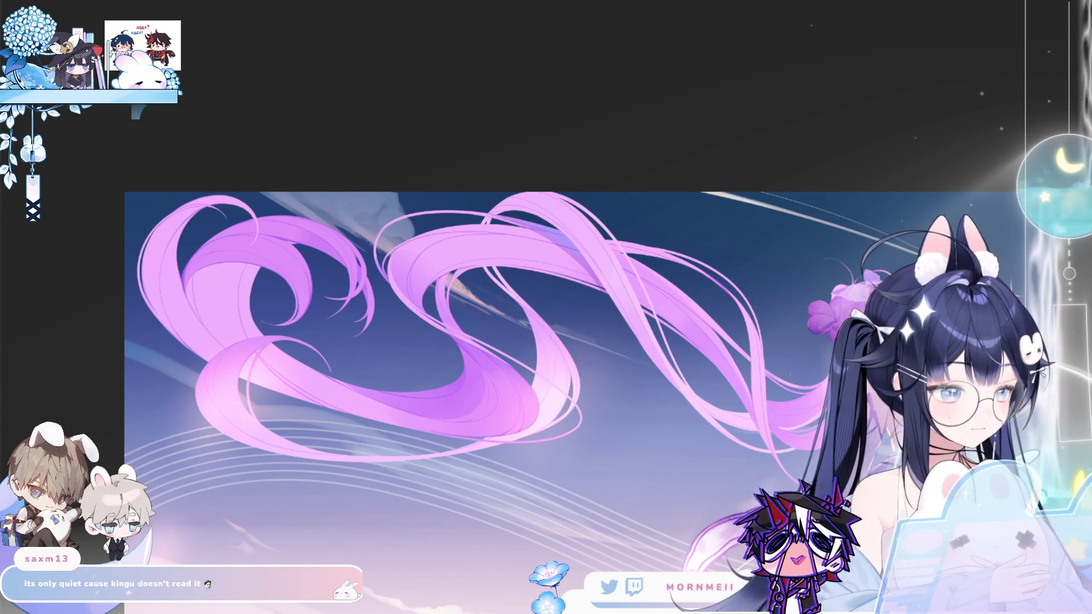
pyautogui.scroll(5, 549, 317)
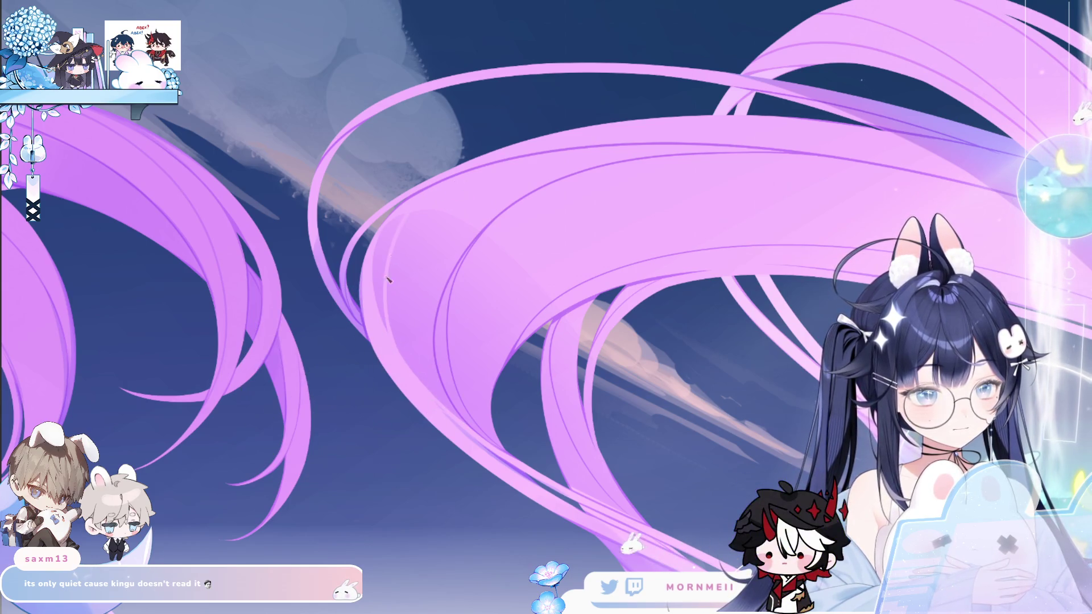
pyautogui.press('Right')
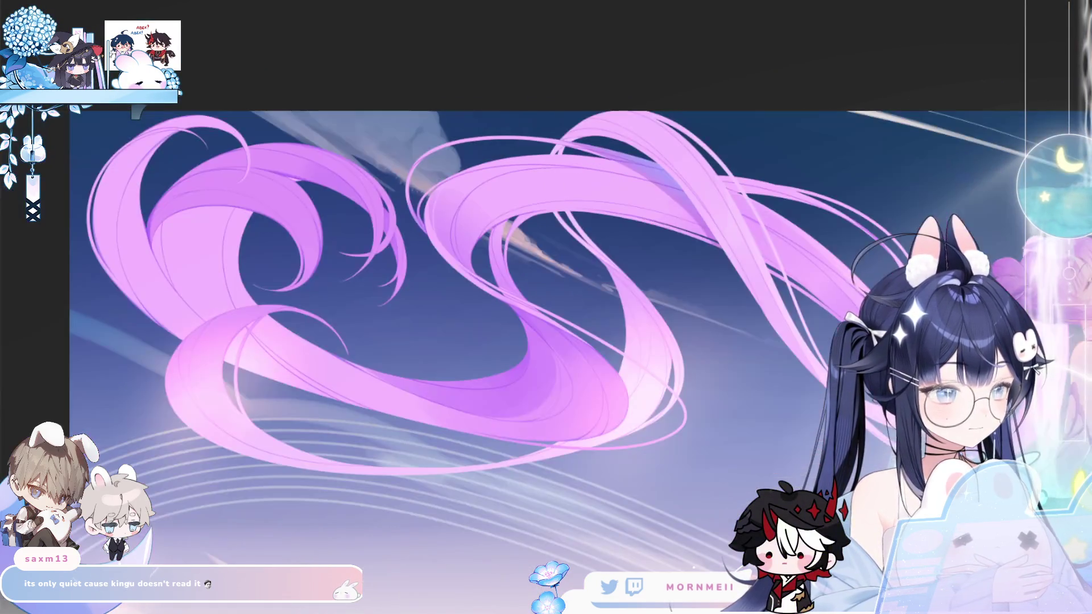
pyautogui.press('Right')
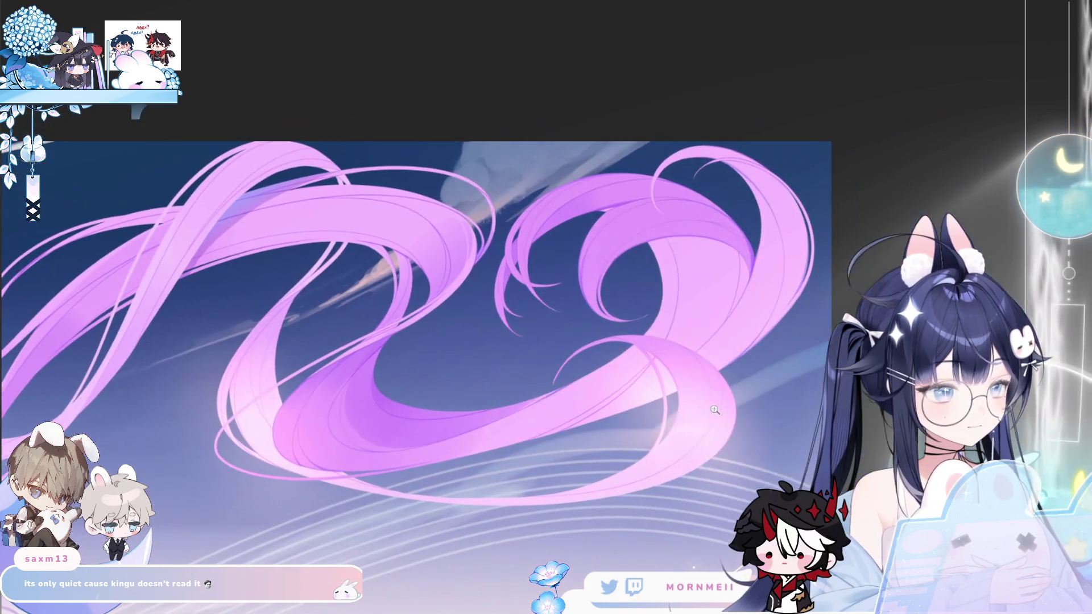
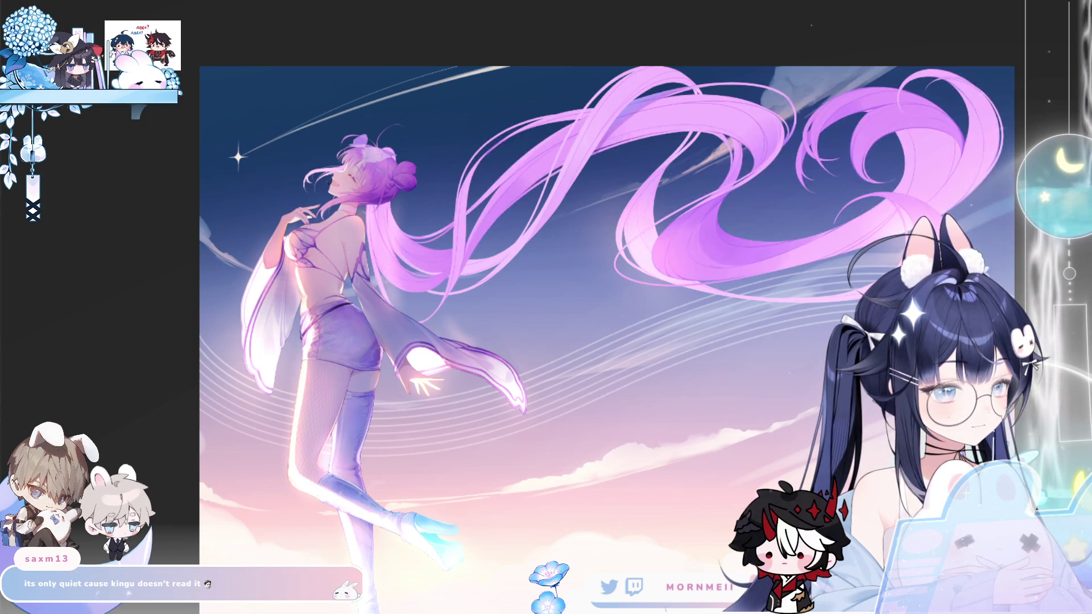
# Step: Zoom in on the girl's face and briefly mirror the view a few times to check the drawing
pyautogui.click(529, 57)
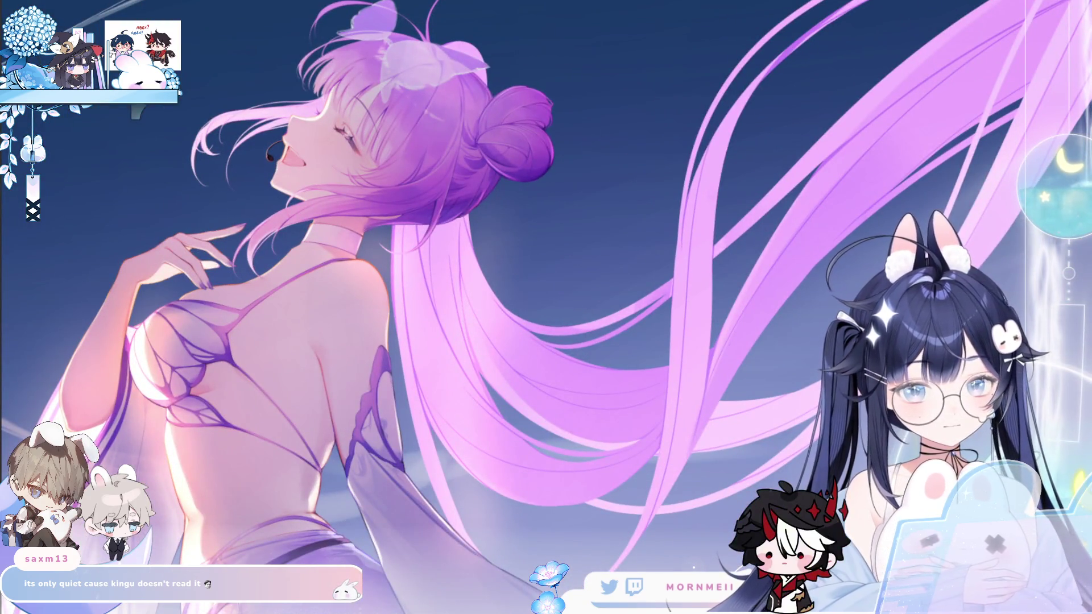
pyautogui.scroll(1, 661, 404)
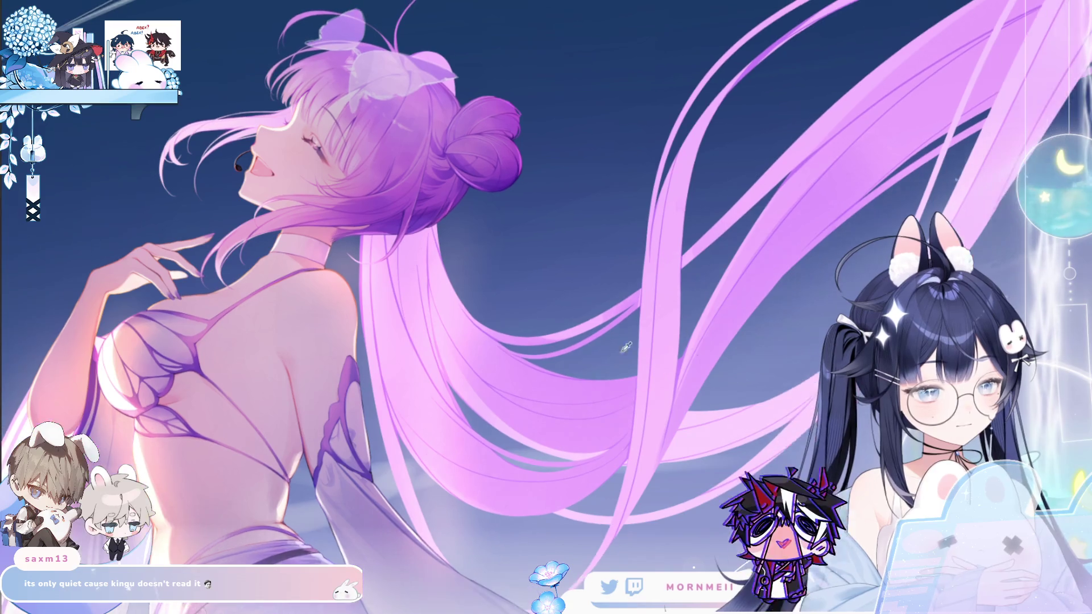
pyautogui.scroll(1, 637, 352)
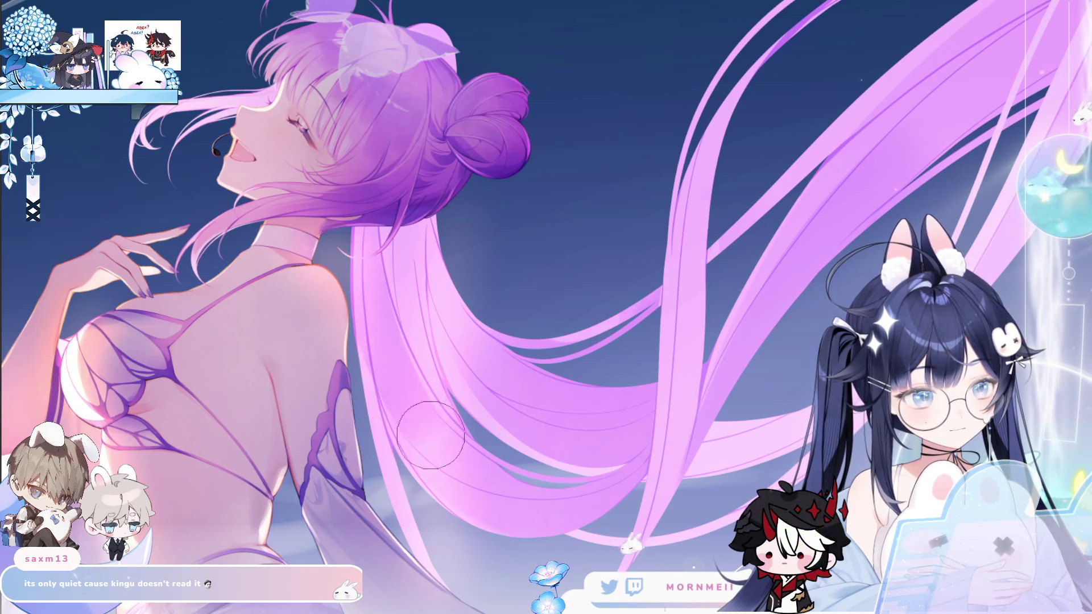
pyautogui.press('m')
pyautogui.press('m')
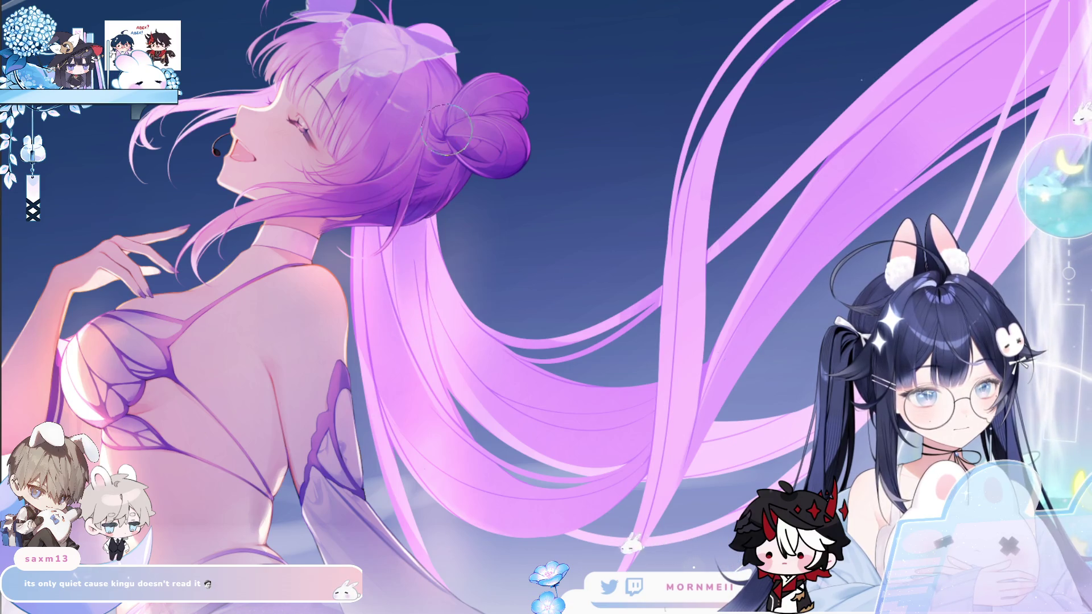
pyautogui.press('m')
pyautogui.press('m')
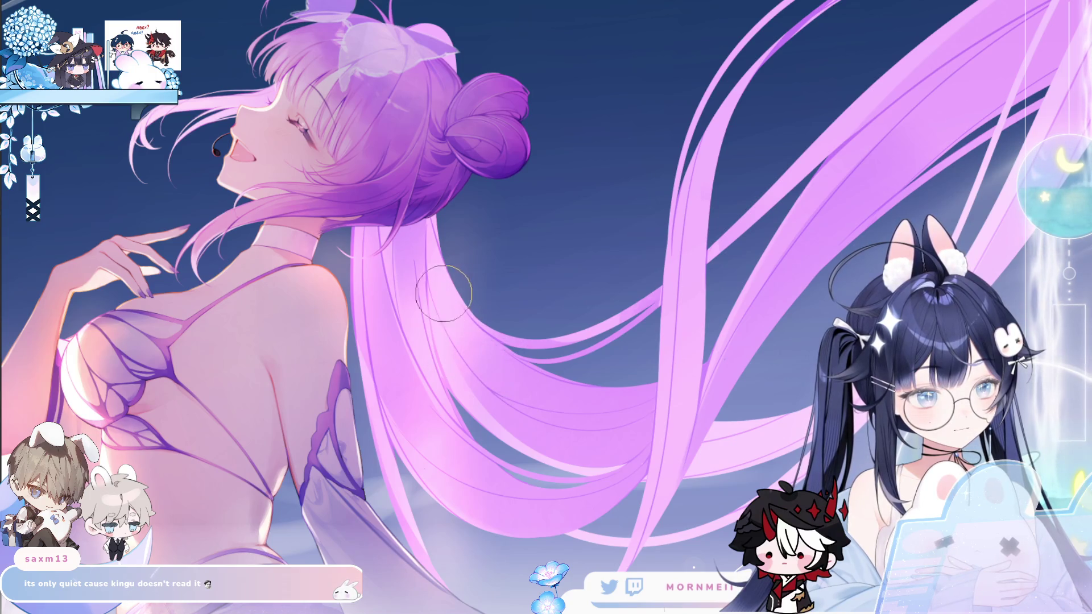
pyautogui.press('m')
pyautogui.press('m')
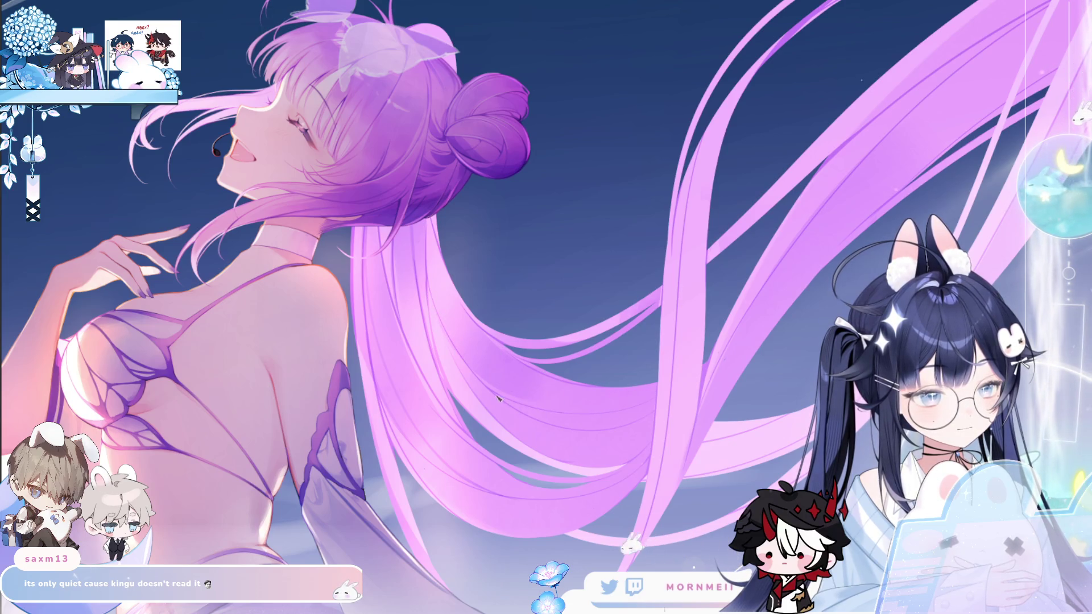
# Step: Fit the artwork in the window, mirror it, and zoom in close on the hair bun
pyautogui.scroll(2, 455, 278)
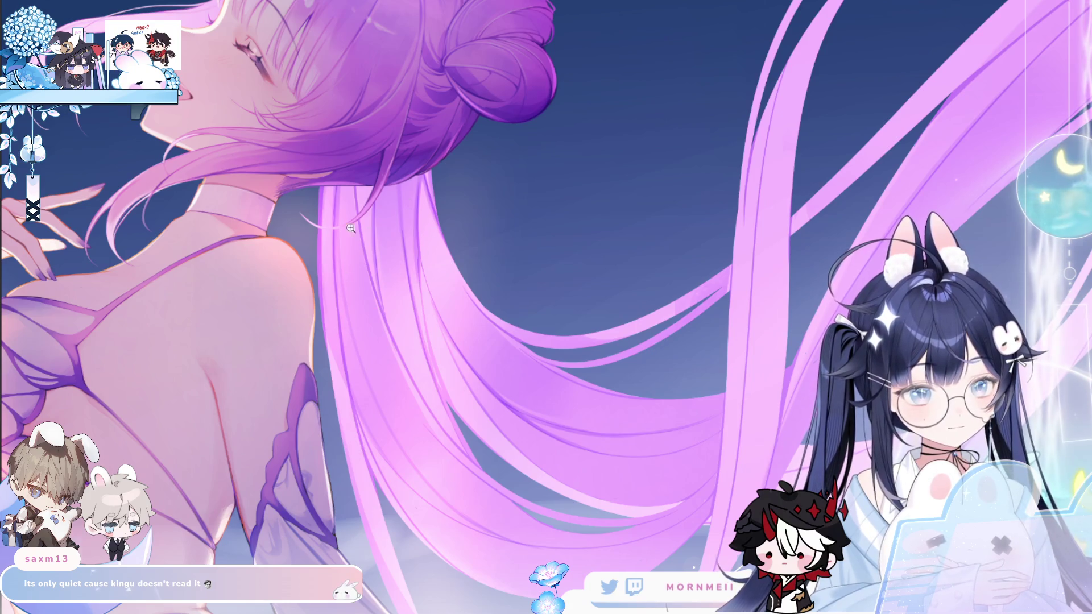
pyautogui.click(368, 191)
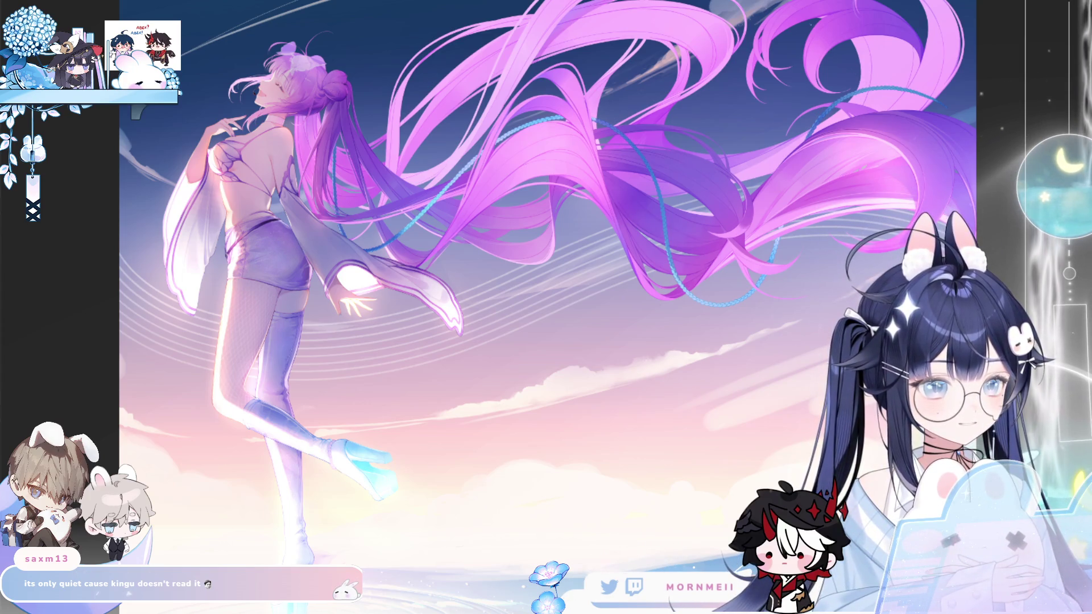
pyautogui.press('h')
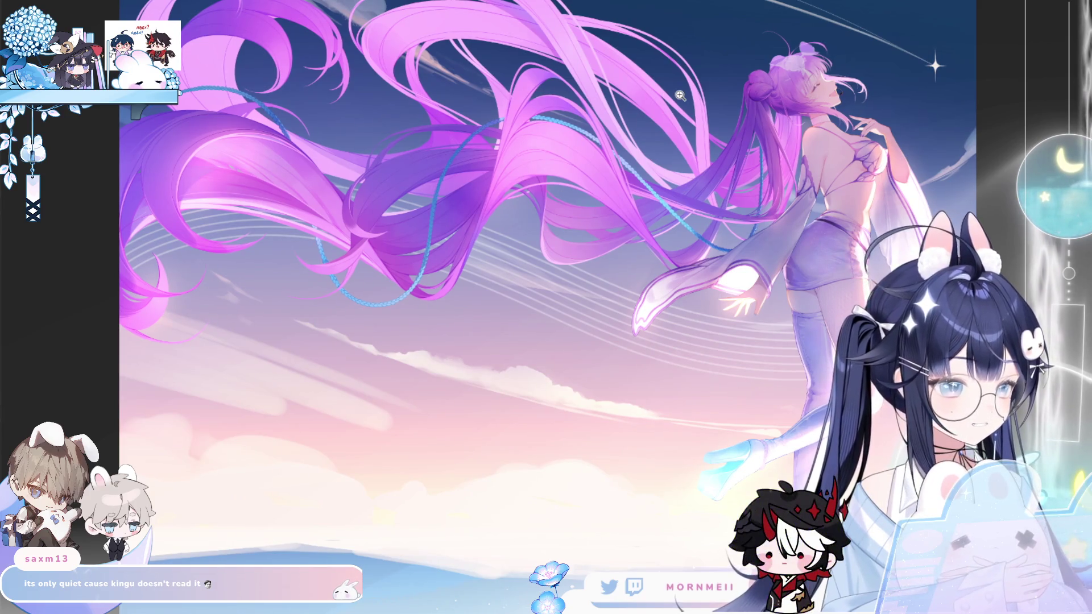
pyautogui.moveTo(766, 32)
pyautogui.mouseDown()
pyautogui.moveTo(755, 81)
pyautogui.moveTo(637, 108)
pyautogui.mouseUp()
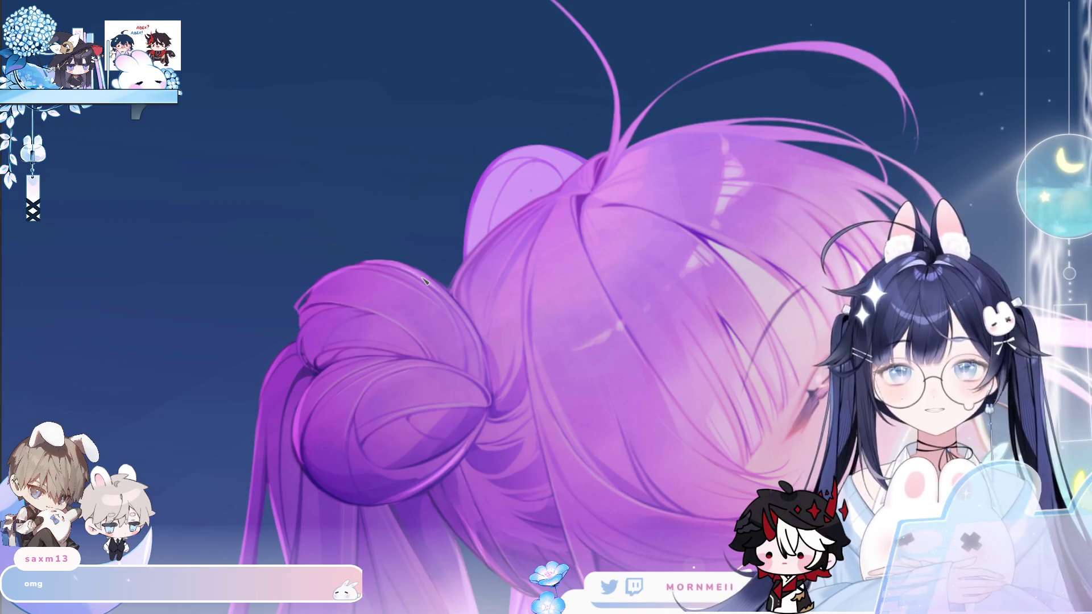
# Step: Zoom in on the bun, try a dark stroke, undo it, and fill the bun loop dark purple
pyautogui.moveTo(651, 212); pyautogui.dragTo(505, 239)
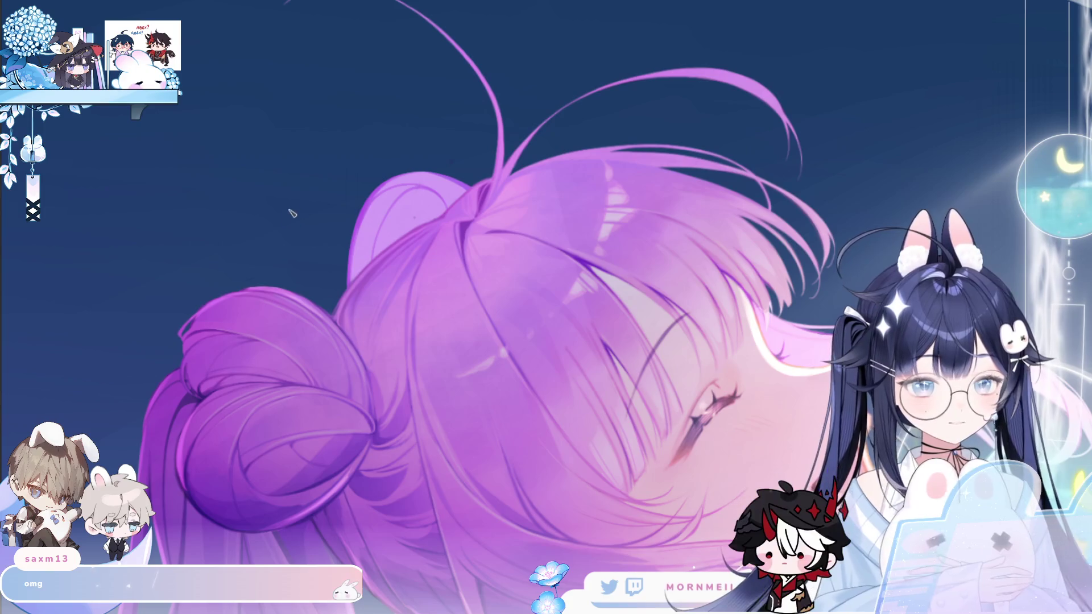
pyautogui.click(381, 257)
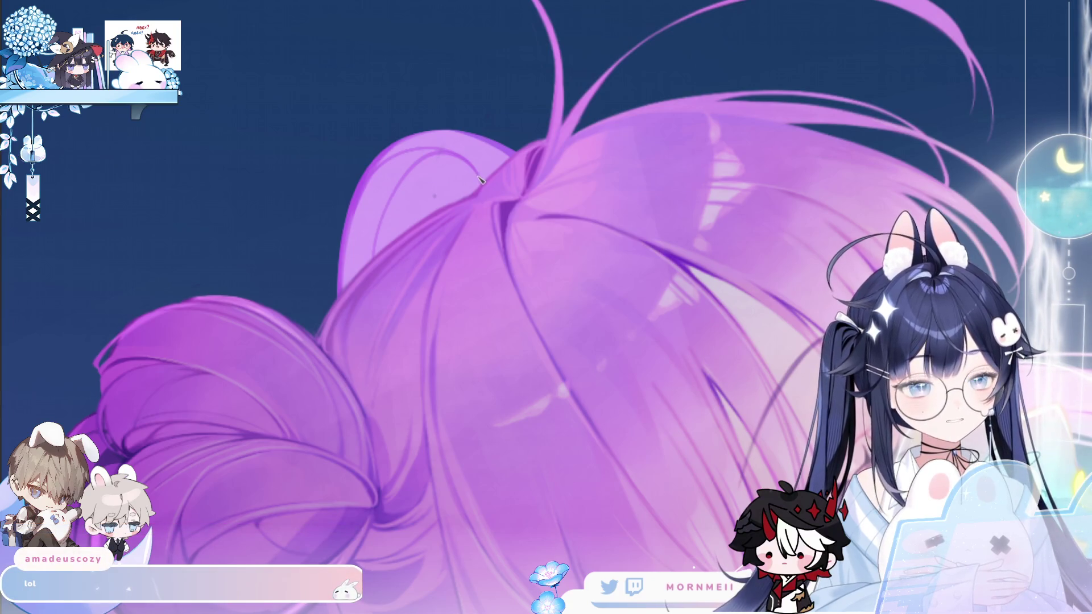
pyautogui.moveTo(477, 175); pyautogui.dragTo(392, 221)
pyautogui.hotkey('ctrl', 'z')
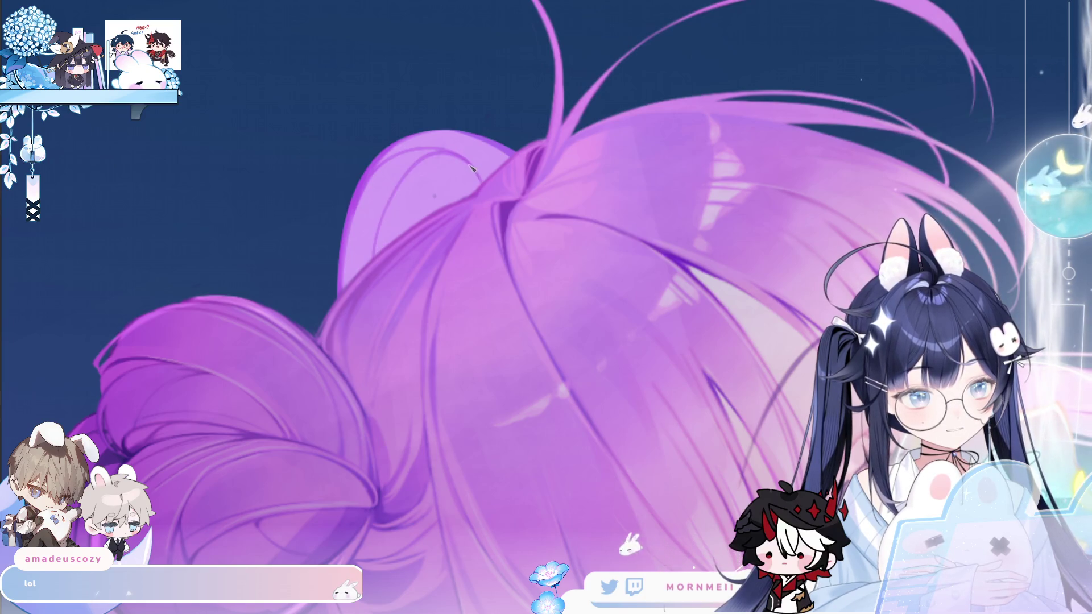
pyautogui.click(441, 168)
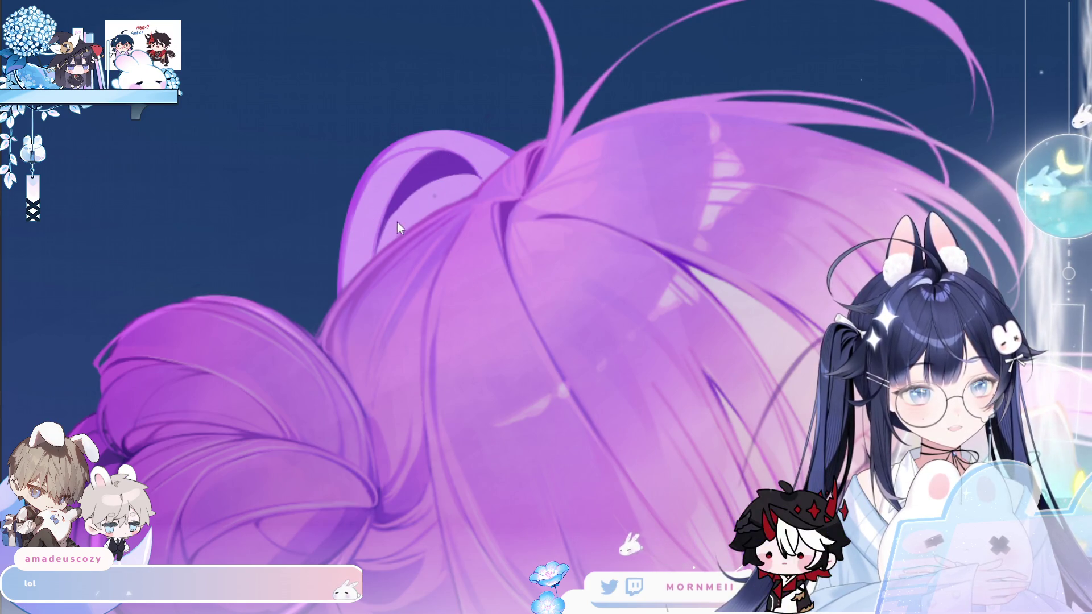
# Step: Check the whole illustration, zoom back onto the bun, and make the brush much larger
pyautogui.click(350, 296)
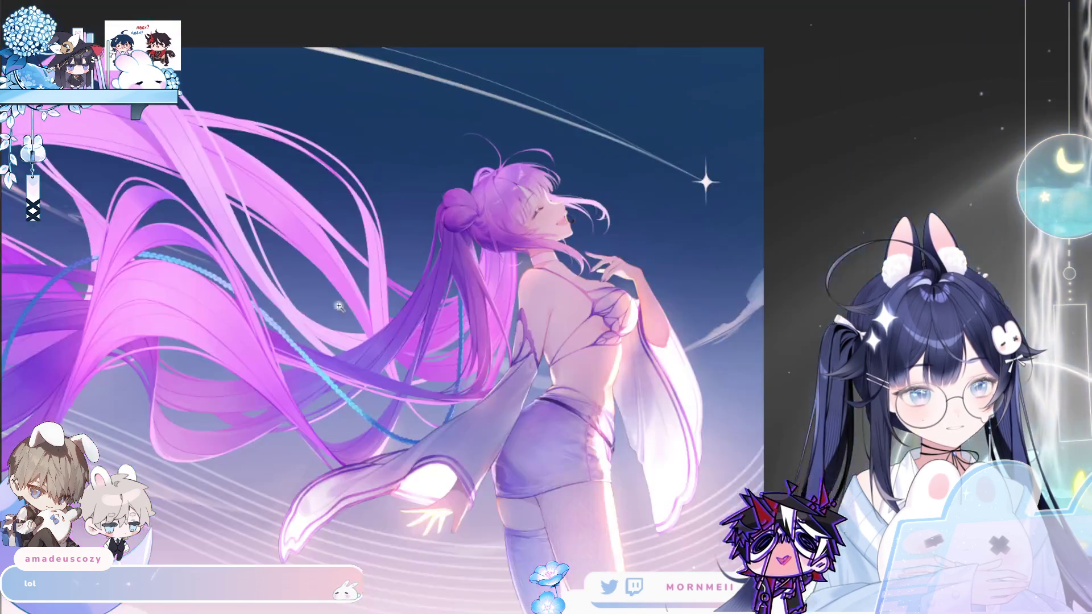
pyautogui.click(500, 145)
pyautogui.click(435, 273)
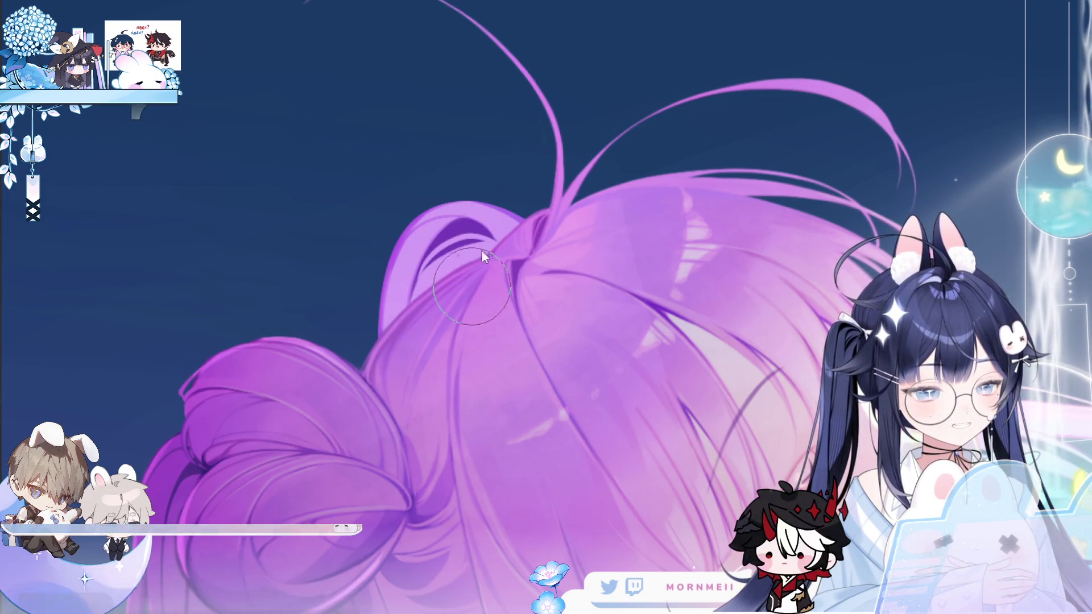
pyautogui.press(']')
pyautogui.press(']')
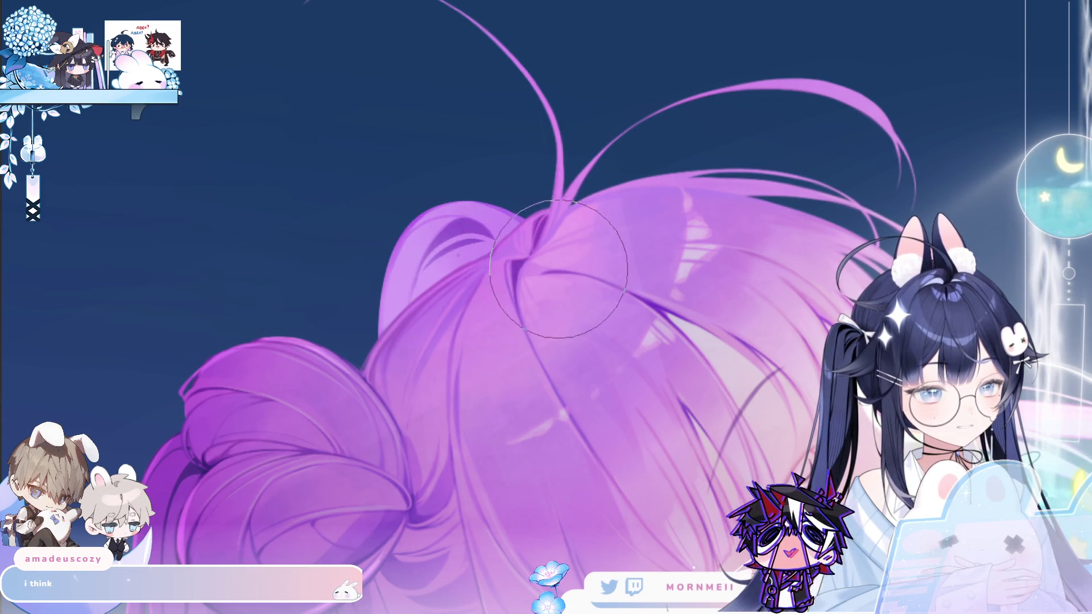
pyautogui.scroll(-3, 567, 236)
pyautogui.click(462, 278)
pyautogui.click(390, 376)
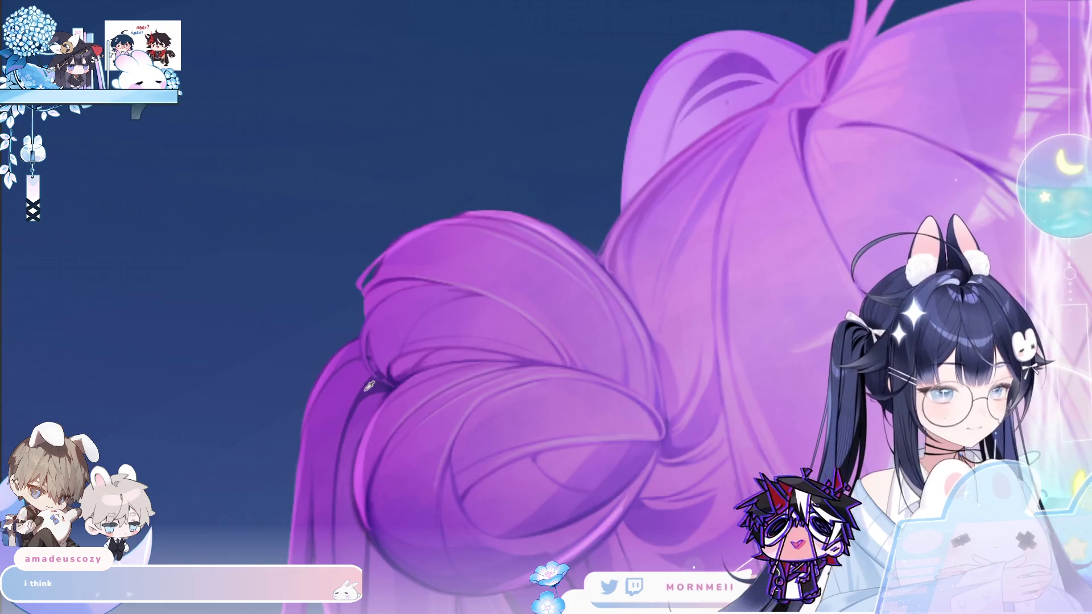
pyautogui.click(353, 404)
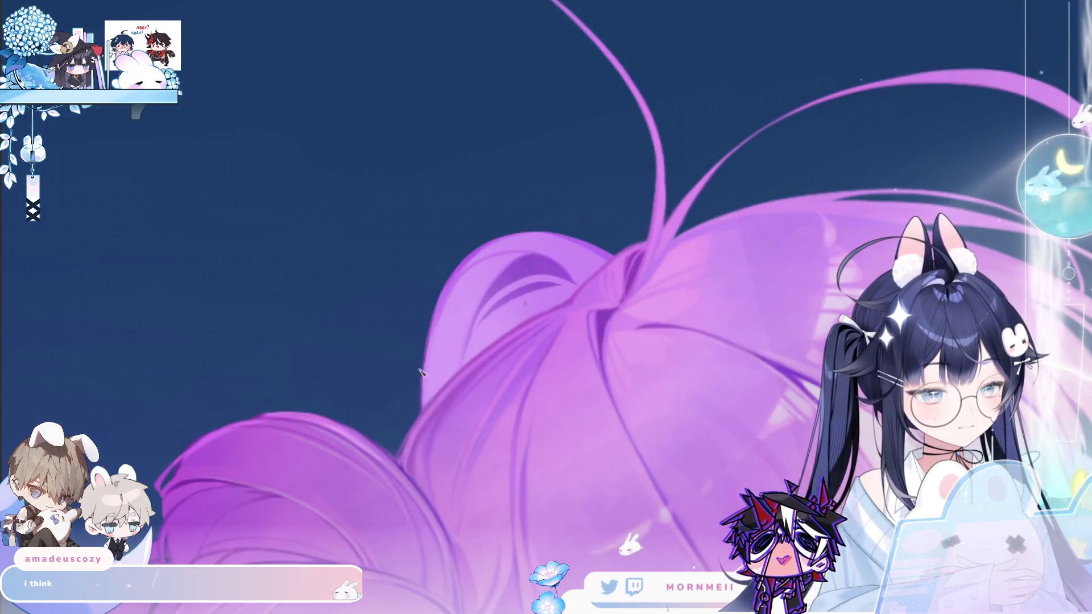
# Step: Flip the view back and forth to check the bun, then zoom out to the whole illustration
pyautogui.press('h')
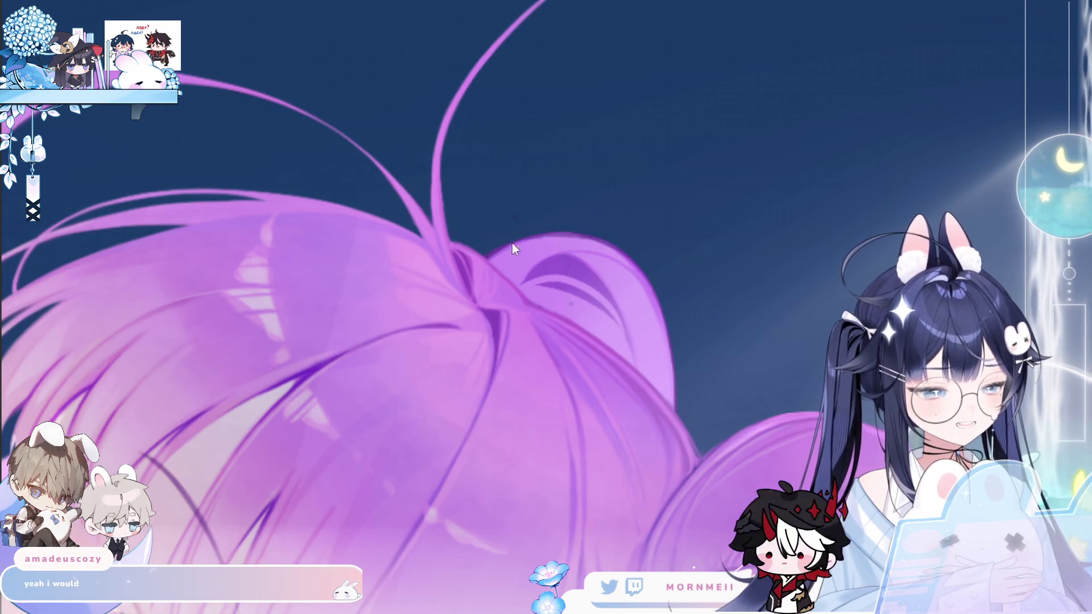
pyautogui.press('h')
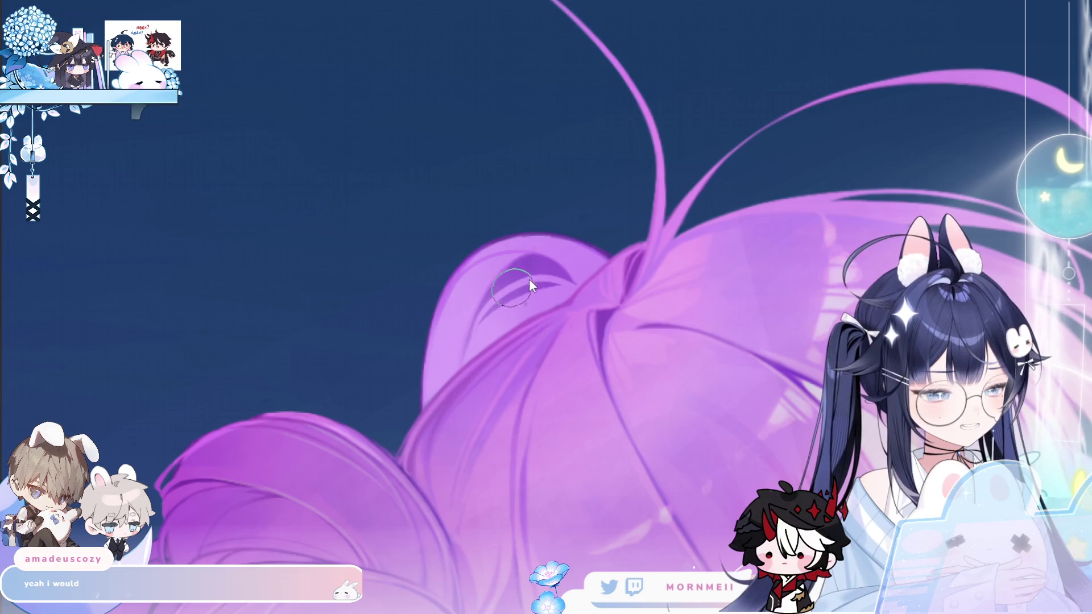
pyautogui.press('h')
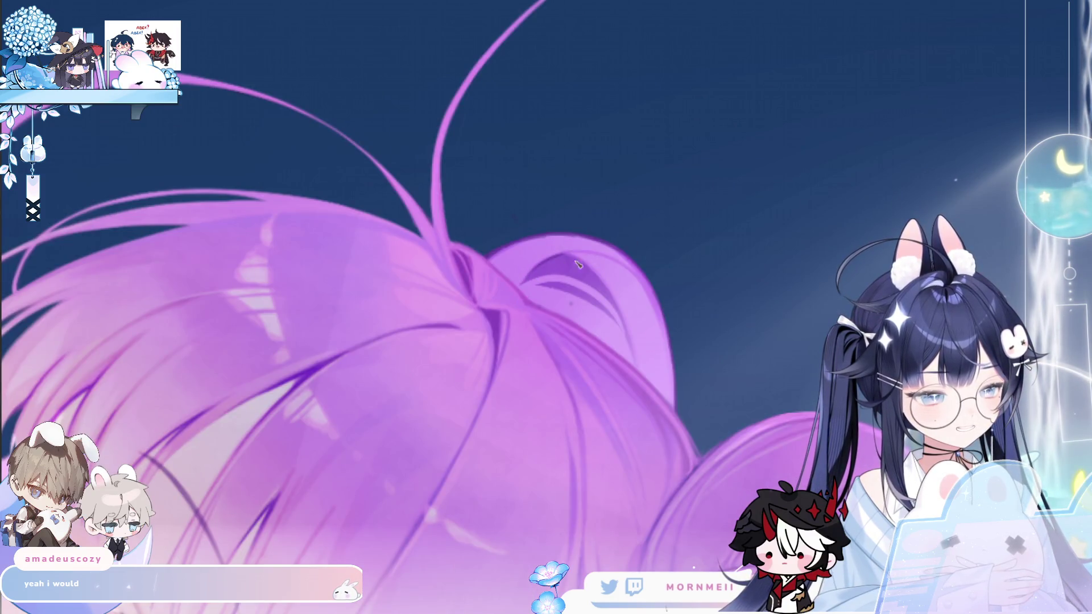
pyautogui.press('h')
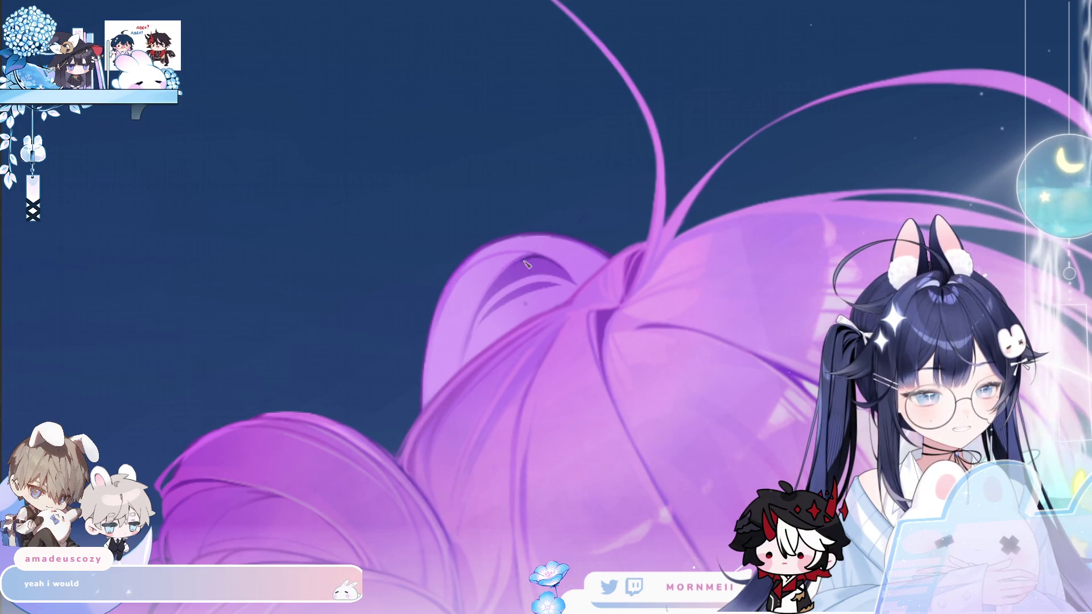
pyautogui.hotkey('ctrl', '0')
# Step: Check the full illustration mirrored and then back to normal
pyautogui.press('h')
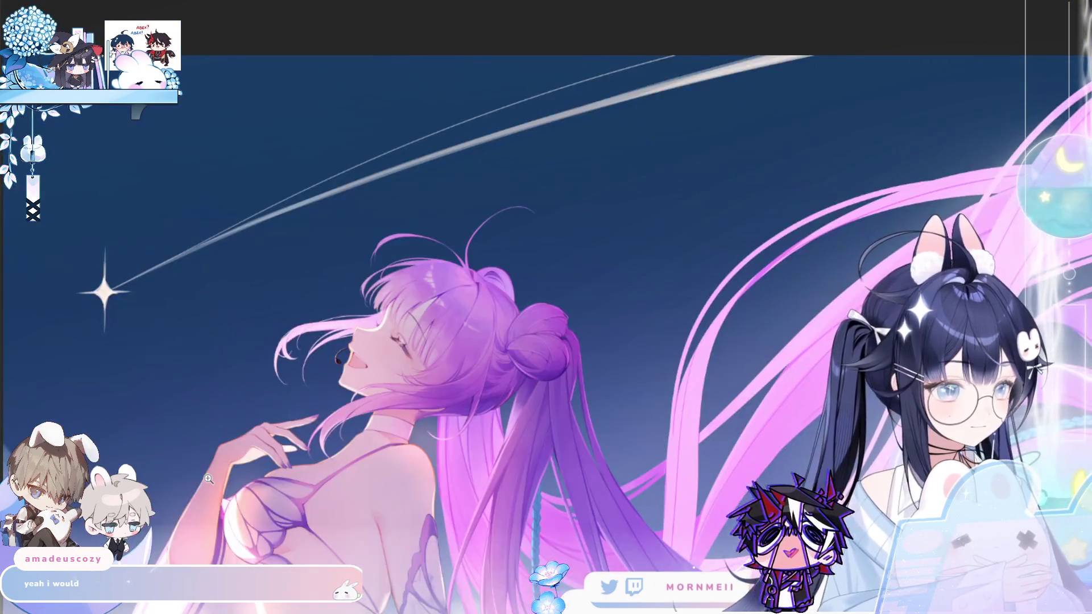
pyautogui.hotkey('ctrl', '0')
pyautogui.press('h')
pyautogui.press('h')
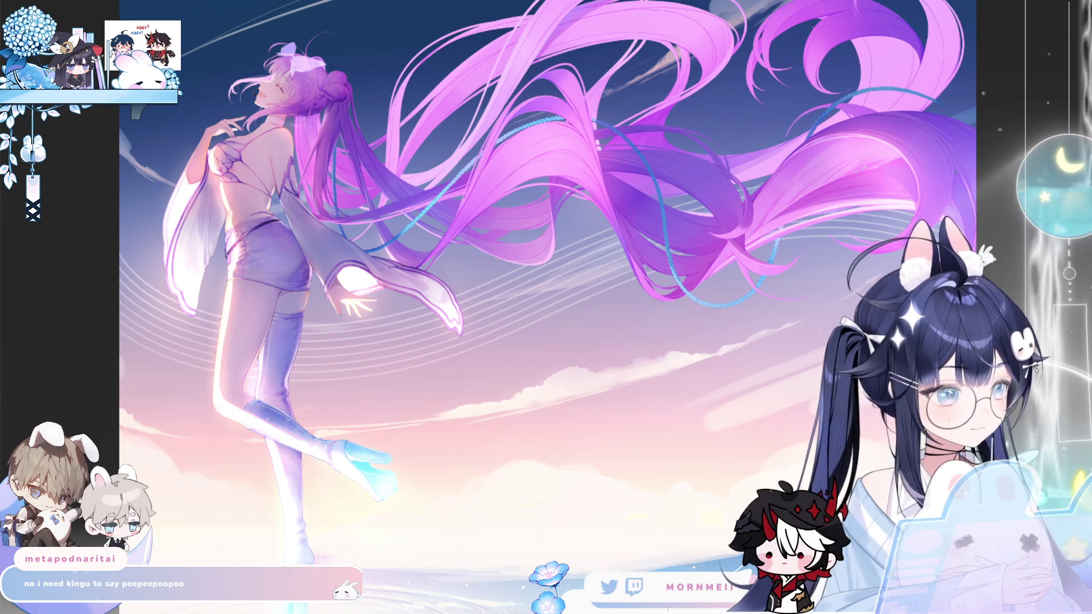
# Step: Fade the white butterfly ornament above the head, then view the whole illustration mirrored
pyautogui.click(285, 21)
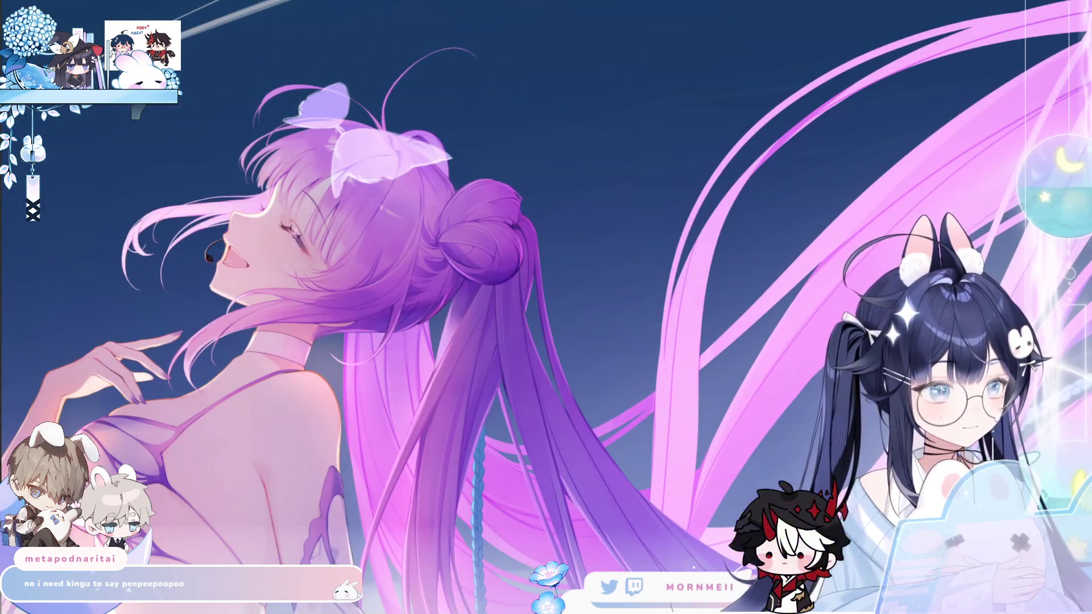
pyautogui.hotkey('ctrl', 'z')
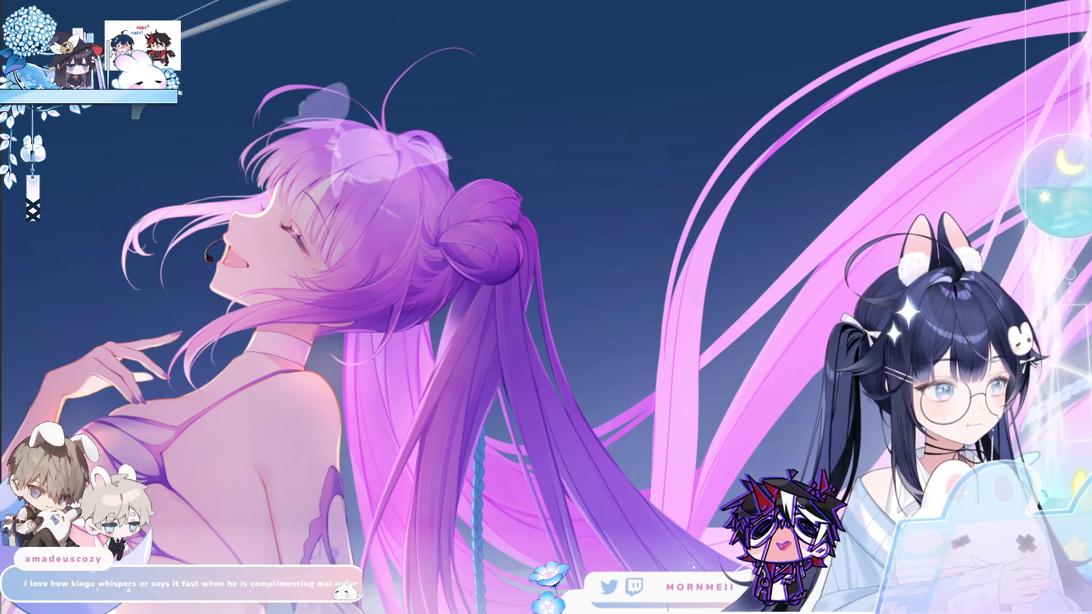
pyautogui.hotkey('ctrl', '0')
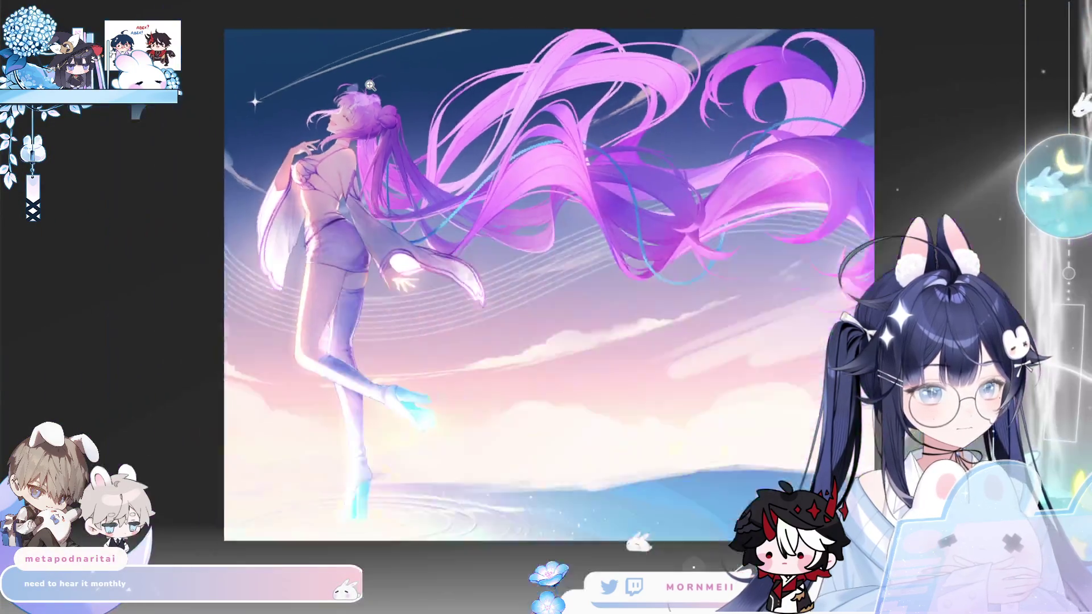
pyautogui.press('h')
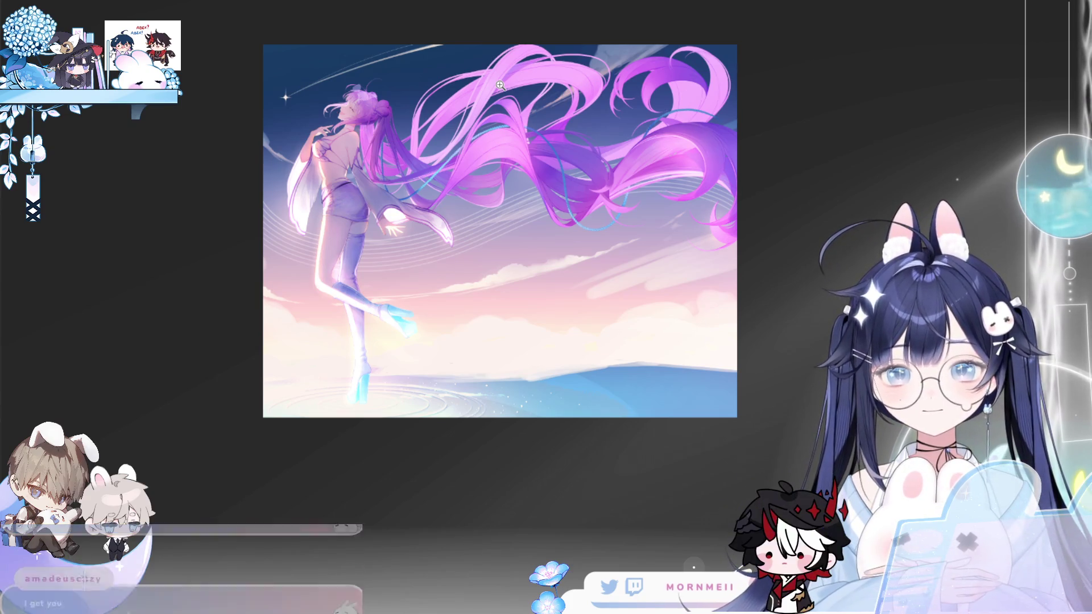
# Step: Flip the view back, enlarge it, and hide the lower pink hair strands and blue braid, keeping the upper hair
pyautogui.press('h')
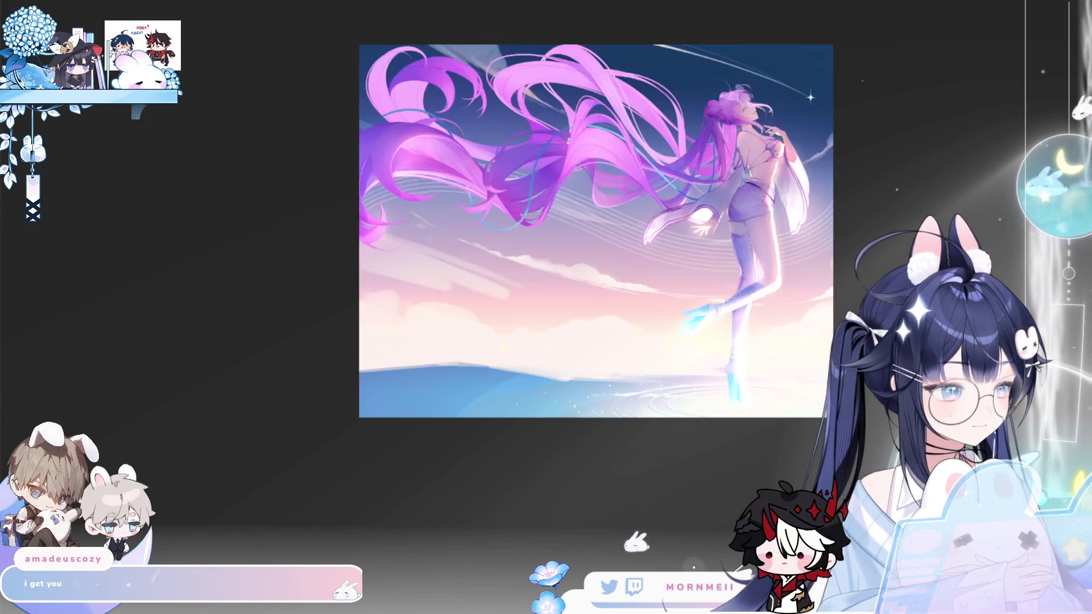
pyautogui.hotkey('ctrl', '+')
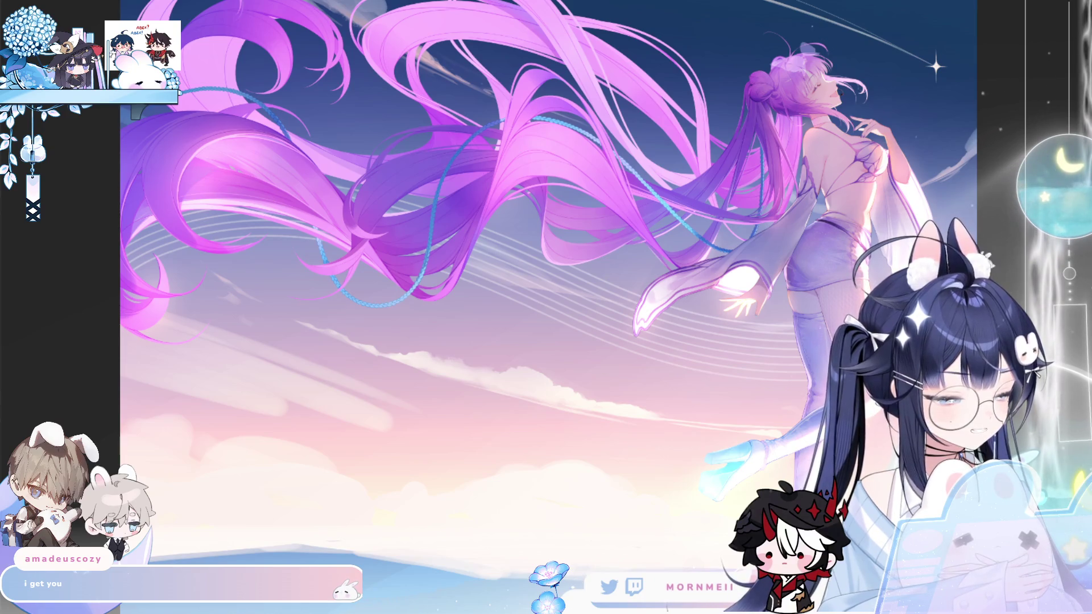
pyautogui.hotkey('ctrl', 'z')
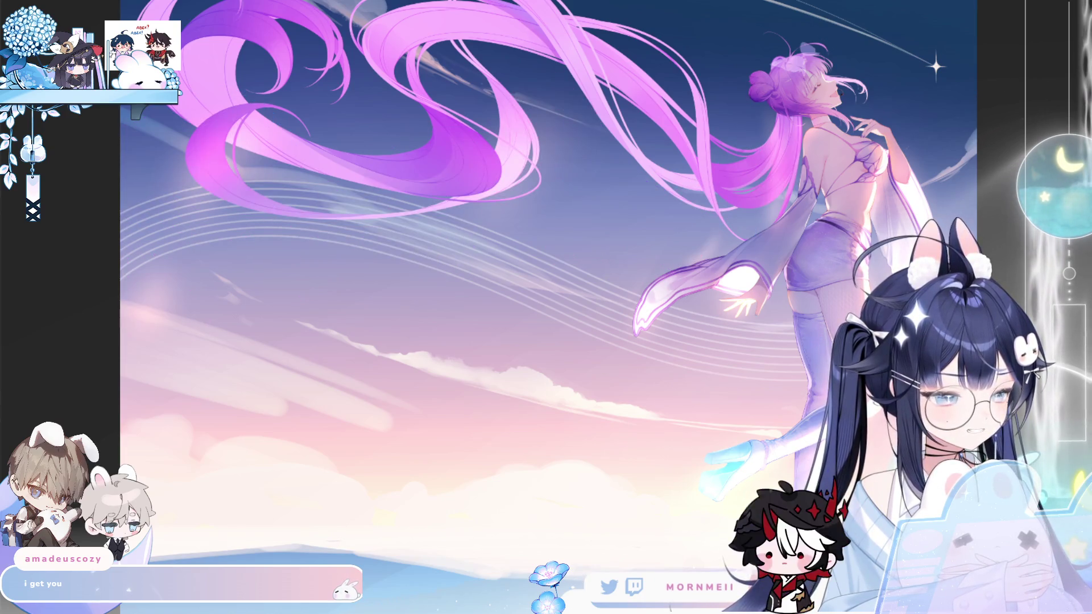
pyautogui.hotkey('ctrl', 'z')
pyautogui.hotkey('ctrl', 'y')
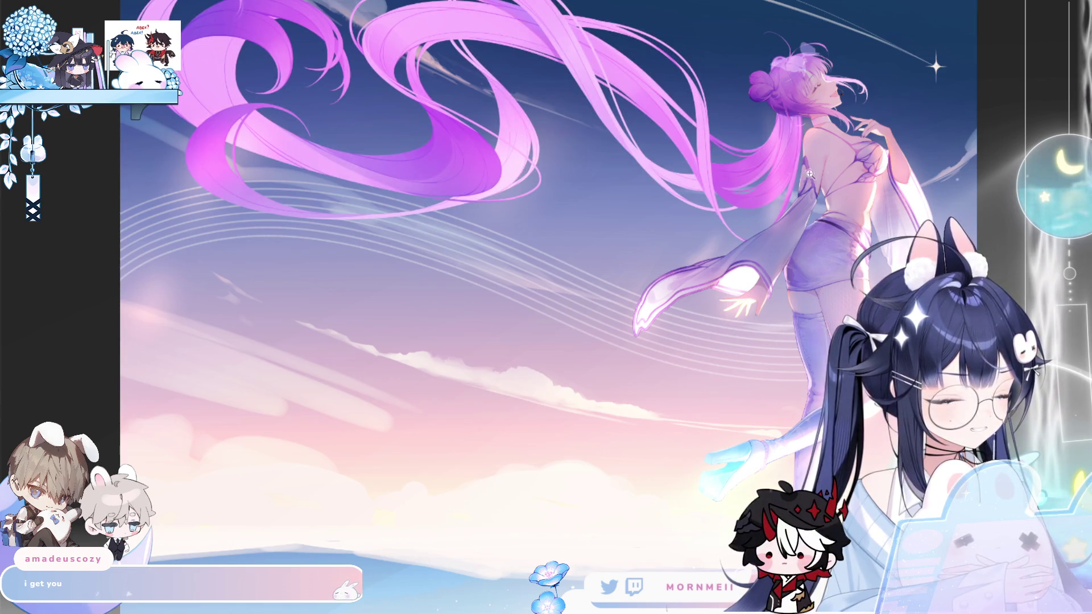
pyautogui.click(661, 122)
pyautogui.scroll(-5, 658, 203)
pyautogui.scroll(3, 222, 336)
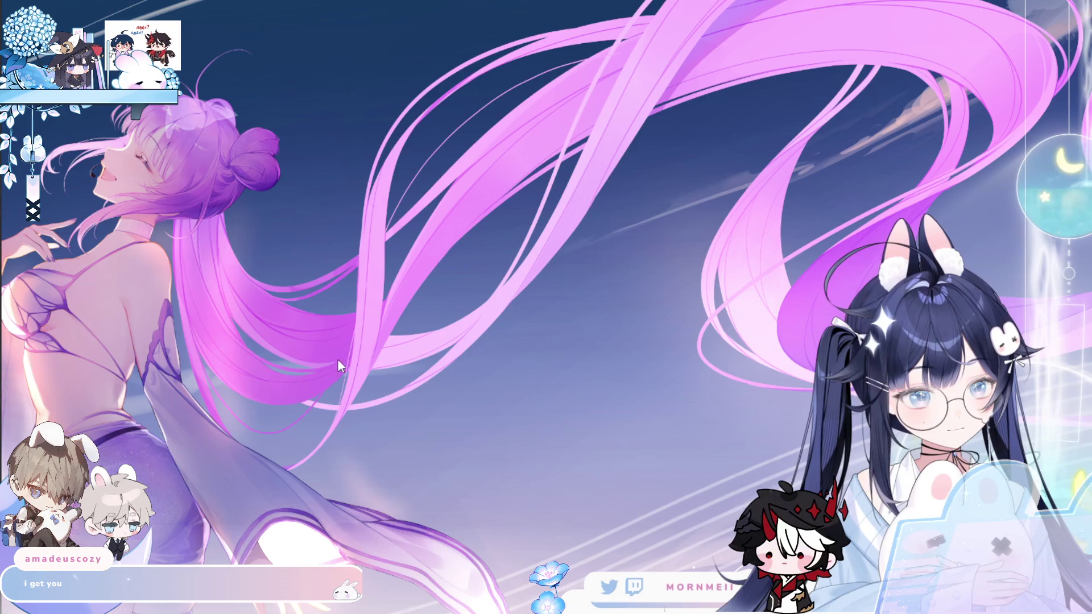
# Step: Draw a thin light curved strand upward through the flowing pink hair
pyautogui.moveTo(339, 397); pyautogui.dragTo(578, 71)
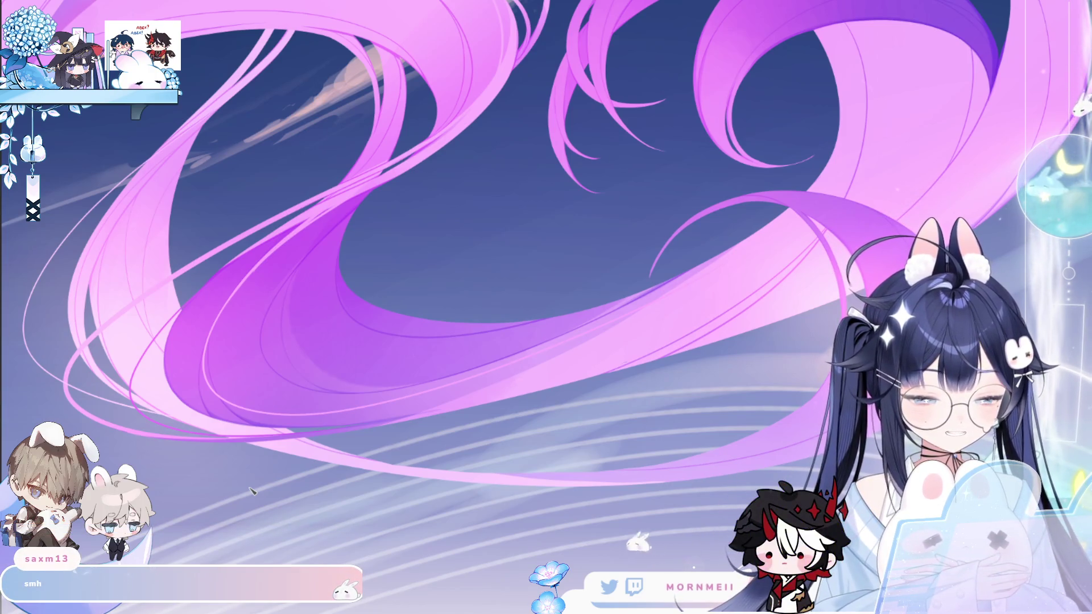
# Step: Reset and mirror the view, then draw a thin strand along the pink hair loop's left edge, redrawing it once
pyautogui.hotkey('ctrl', '0')
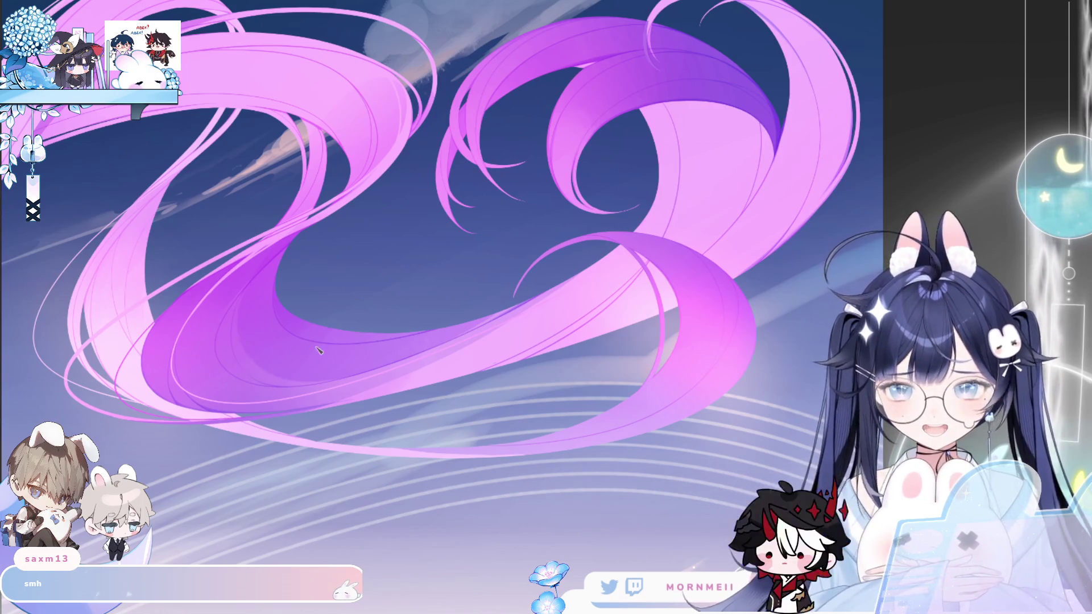
pyautogui.scroll(3, 310, 217)
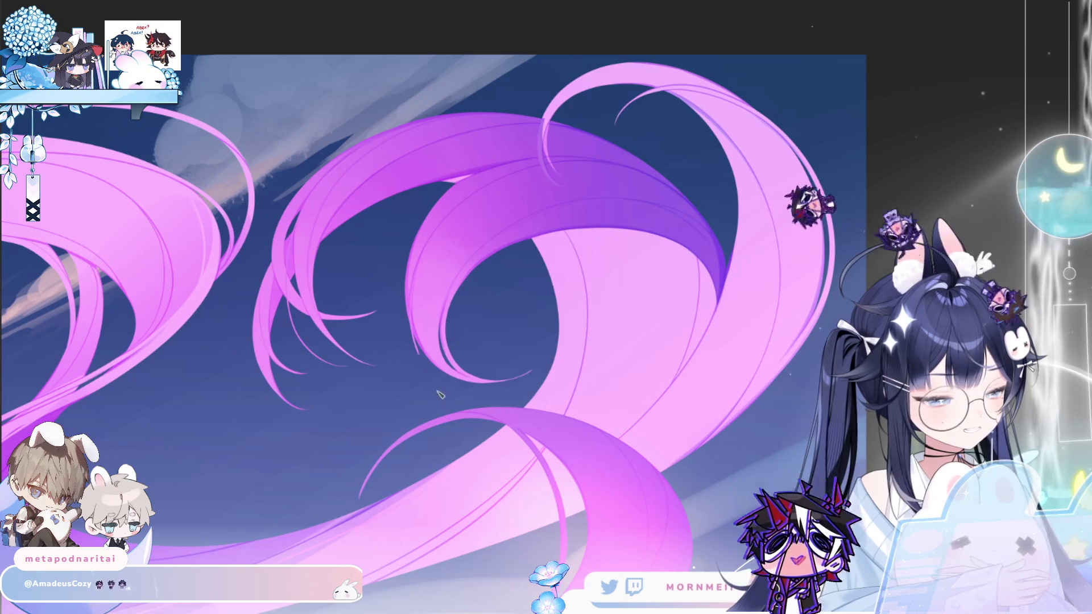
pyautogui.press('h')
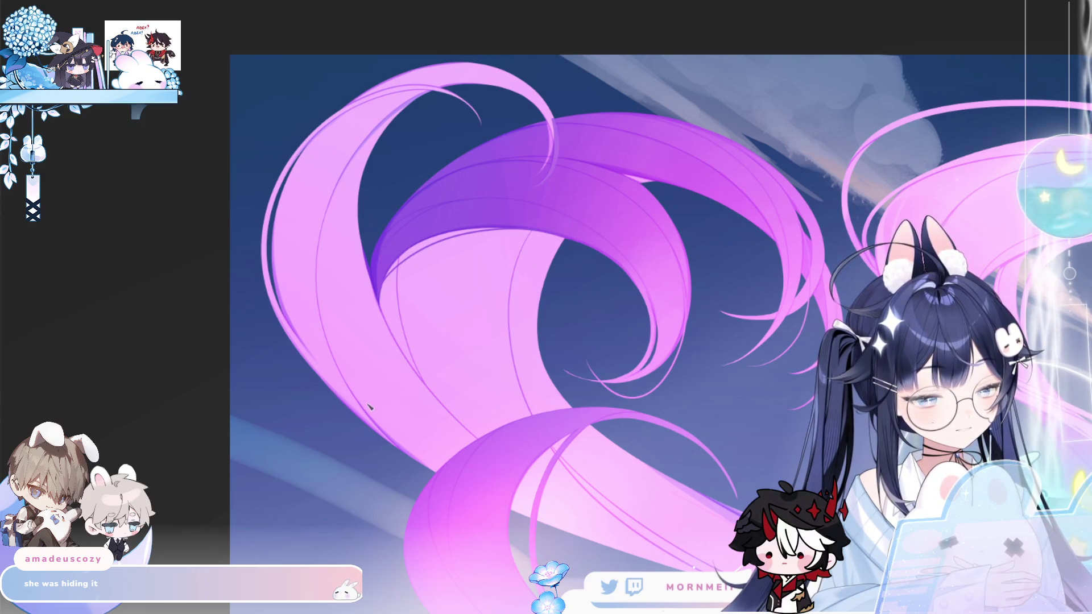
pyautogui.moveTo(344, 412); pyautogui.dragTo(253, 219)
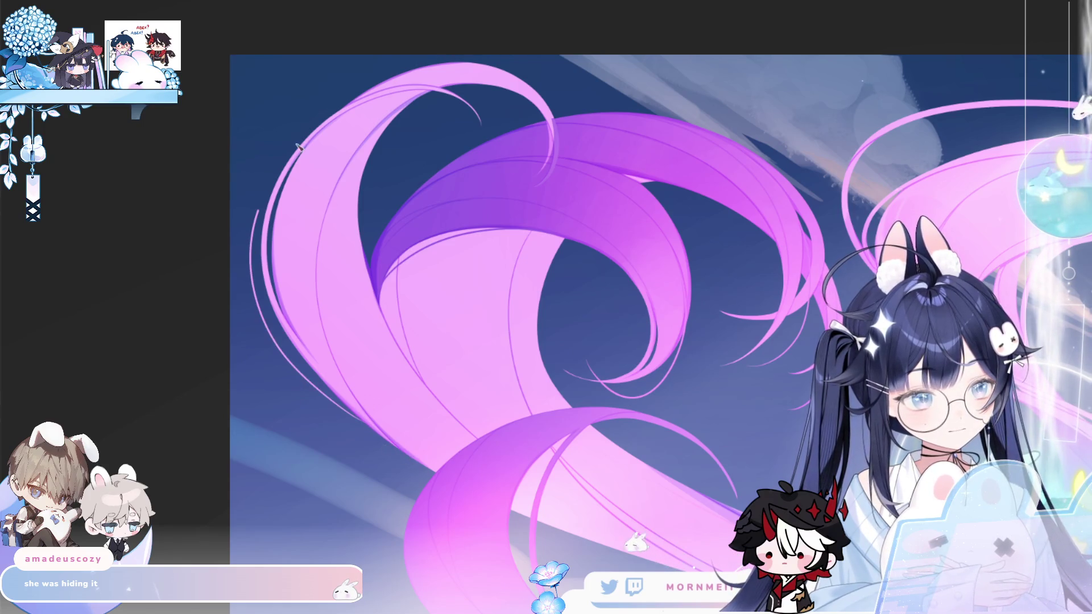
pyautogui.hotkey('ctrl', 'z')
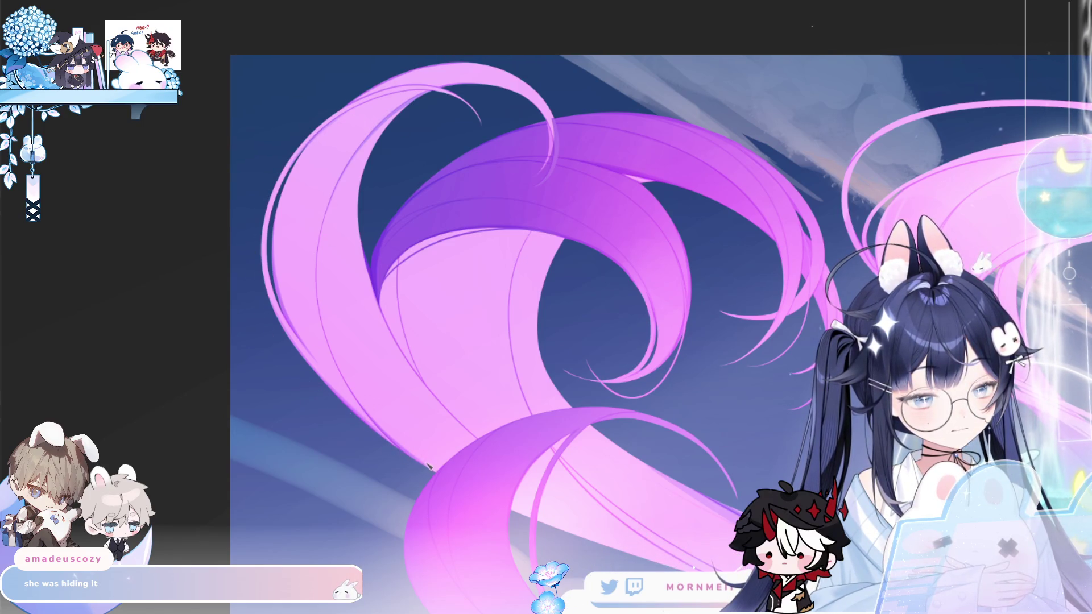
pyautogui.moveTo(349, 426); pyautogui.dragTo(375, 107)
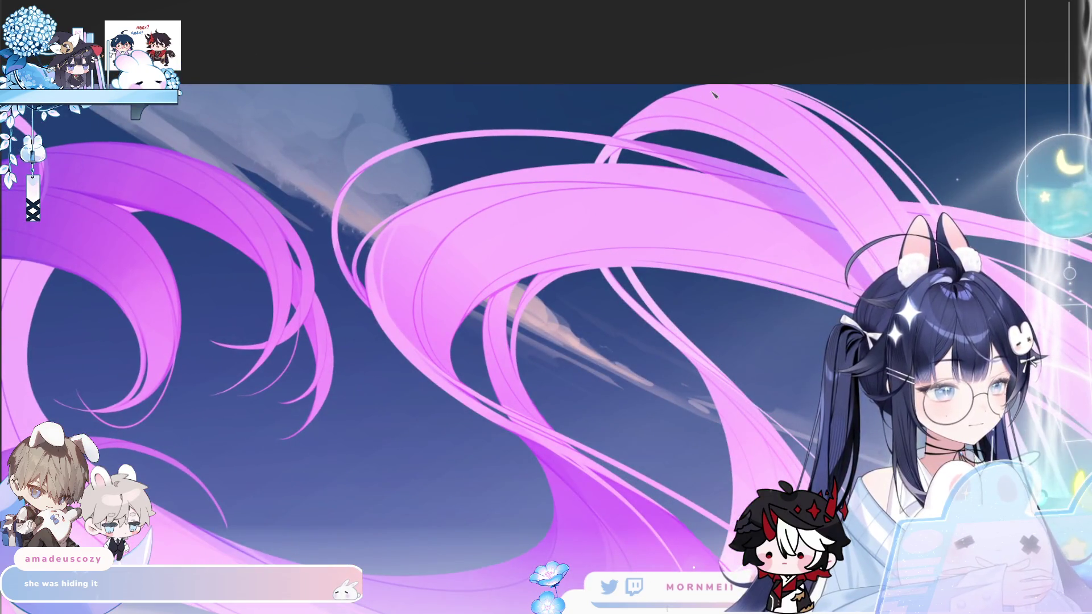
# Step: Add a thin strand to the top hair and a curved strand down through the hair, then fit the illustration
pyautogui.moveTo(699, 85); pyautogui.dragTo(628, 103)
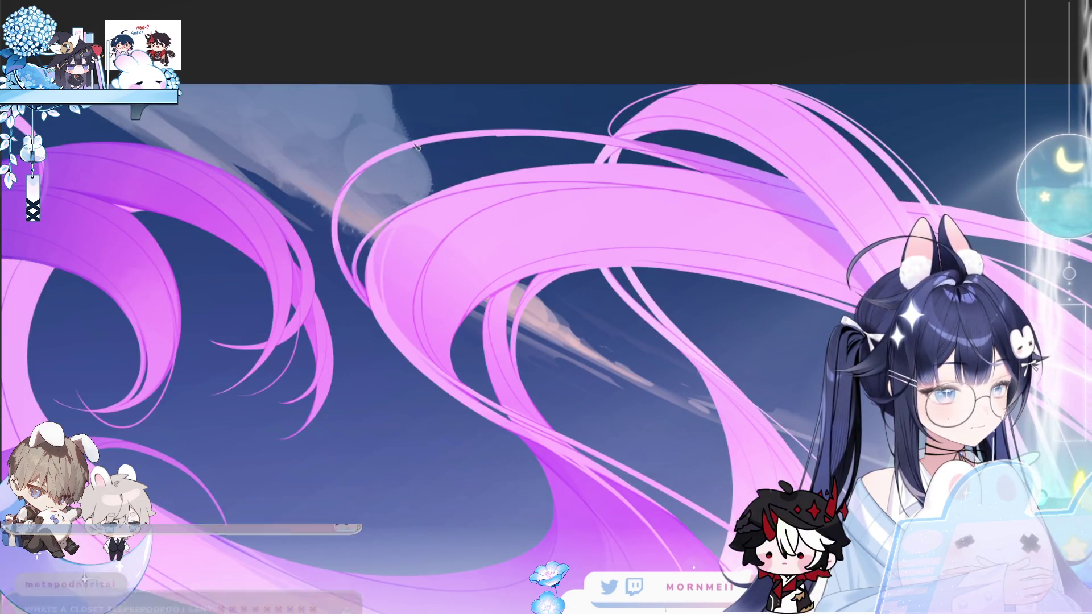
pyautogui.moveTo(335, 179)
pyautogui.mouseDown()
pyautogui.moveTo(332, 290)
pyautogui.moveTo(369, 310)
pyautogui.mouseUp()
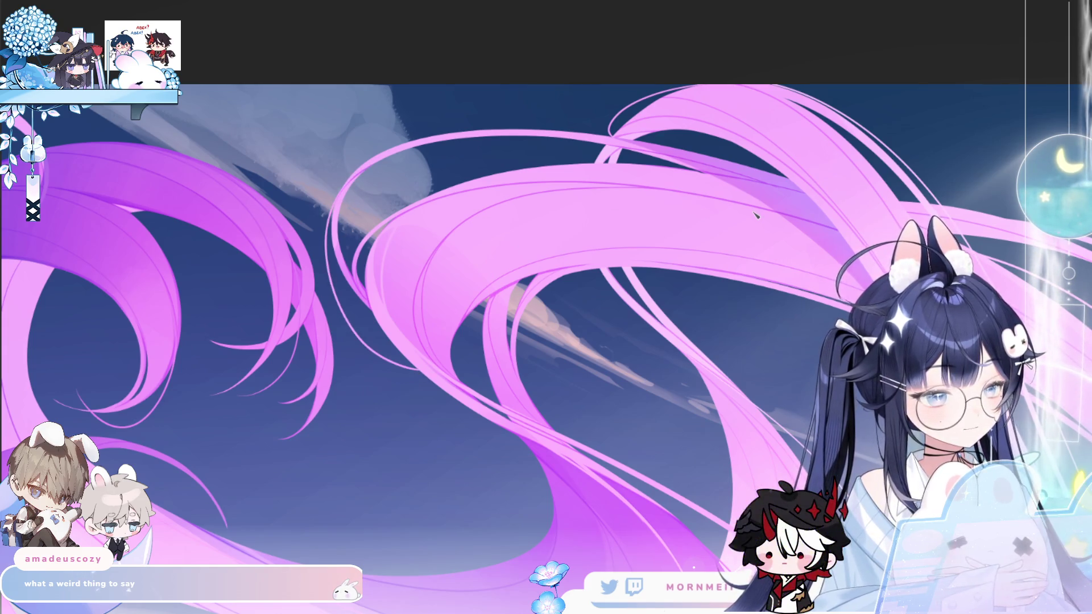
pyautogui.scroll(5, 723, 358)
pyautogui.scroll(-3, 722, 359)
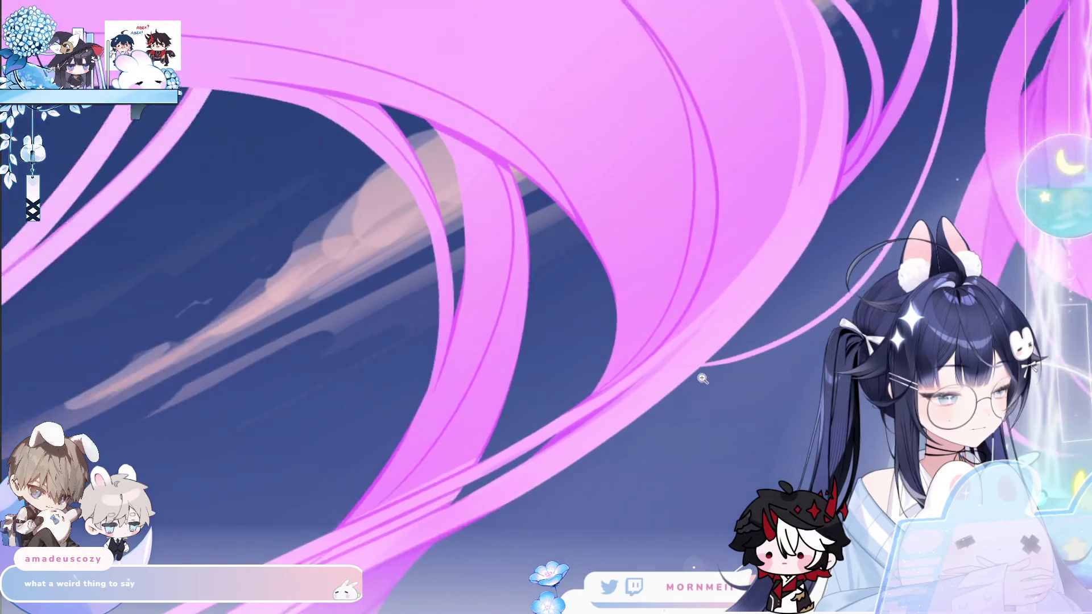
pyautogui.hotkey('ctrl', '0')
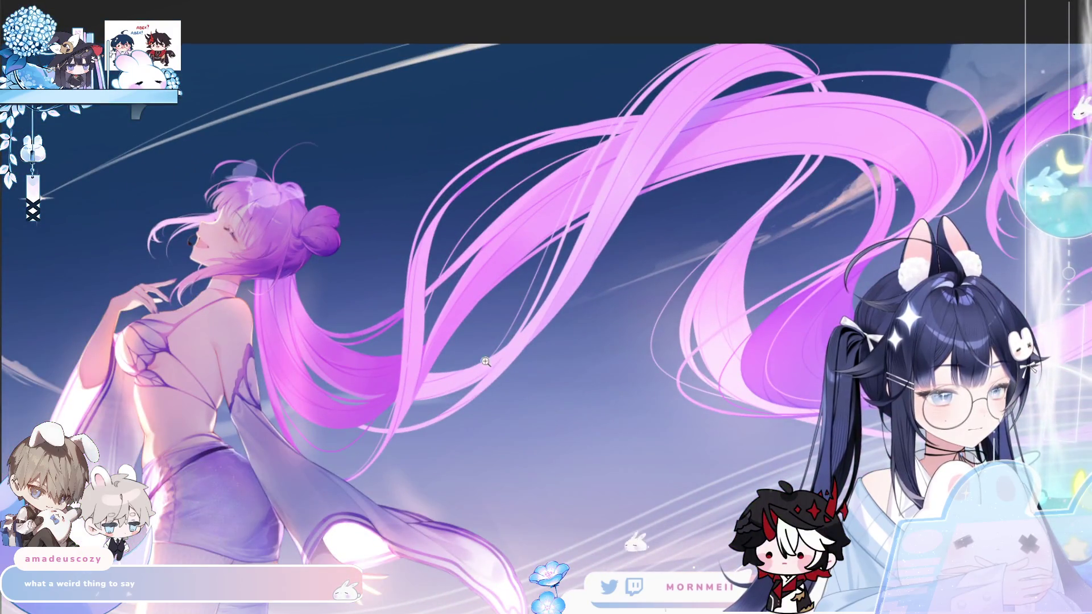
pyautogui.scroll(-3, 514, 389)
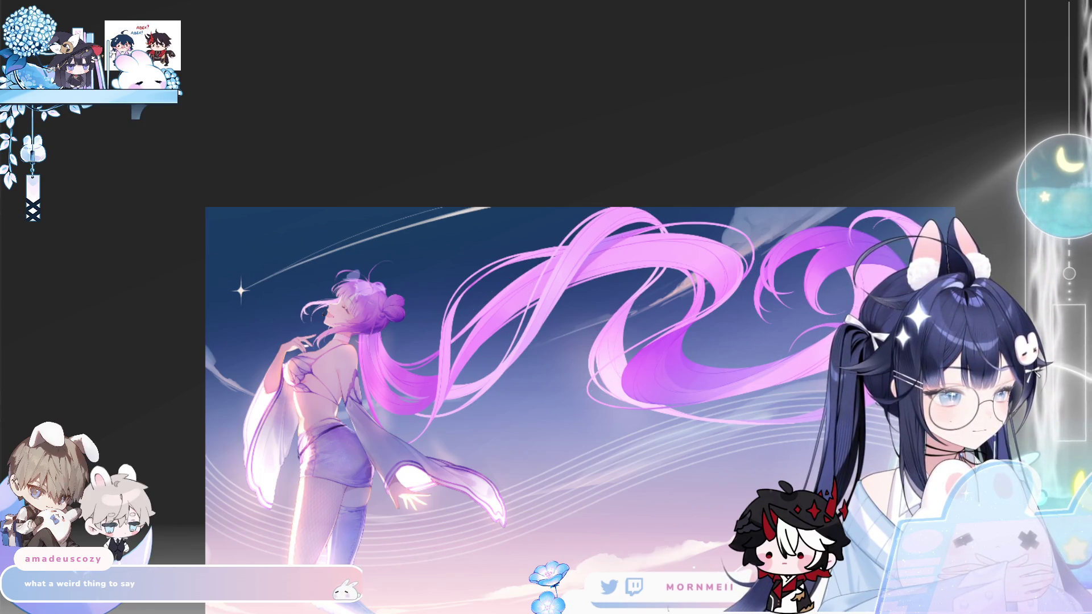
# Step: Zoom in and pan to the inner curve of the upper hair strands
pyautogui.click(663, 226)
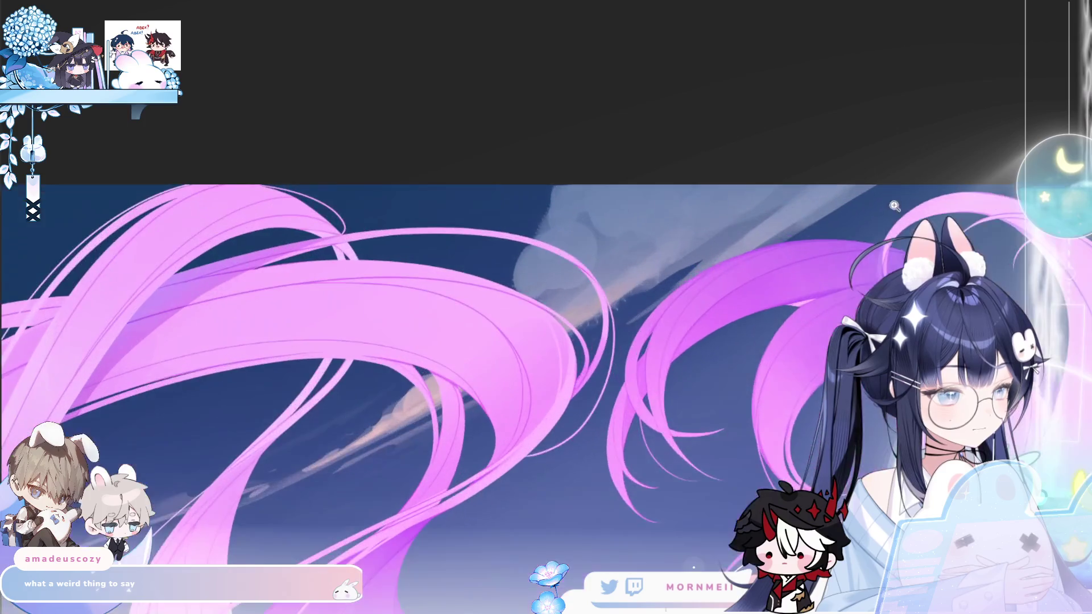
pyautogui.click(663, 226)
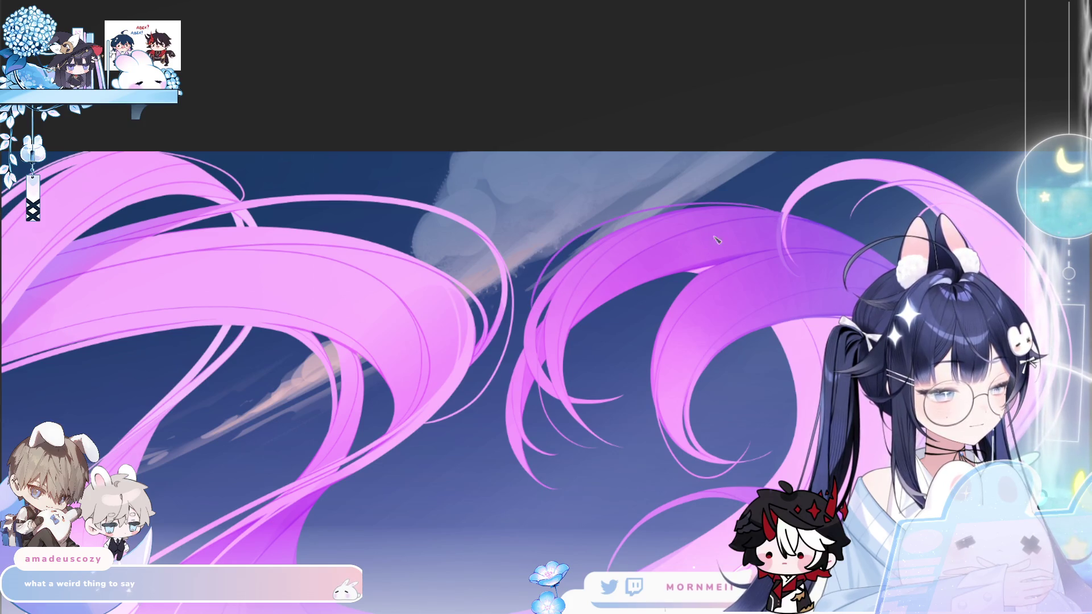
pyautogui.scroll(1, 779, 212)
pyautogui.scroll(1, 378, 216)
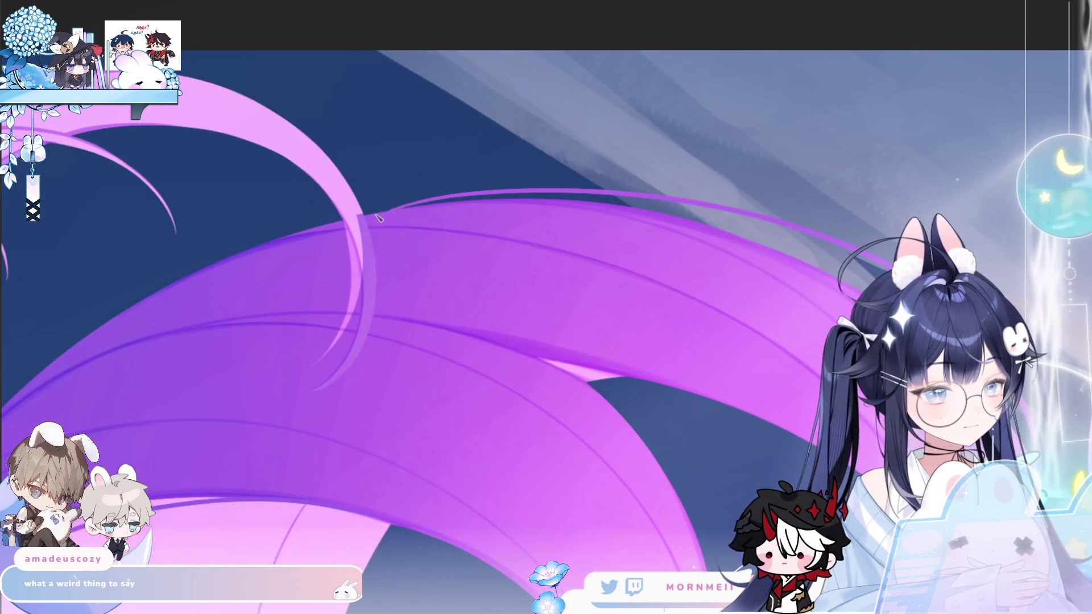
pyautogui.moveTo(382, 215); pyautogui.dragTo(645, 201)
pyautogui.scroll(1, 439, 319)
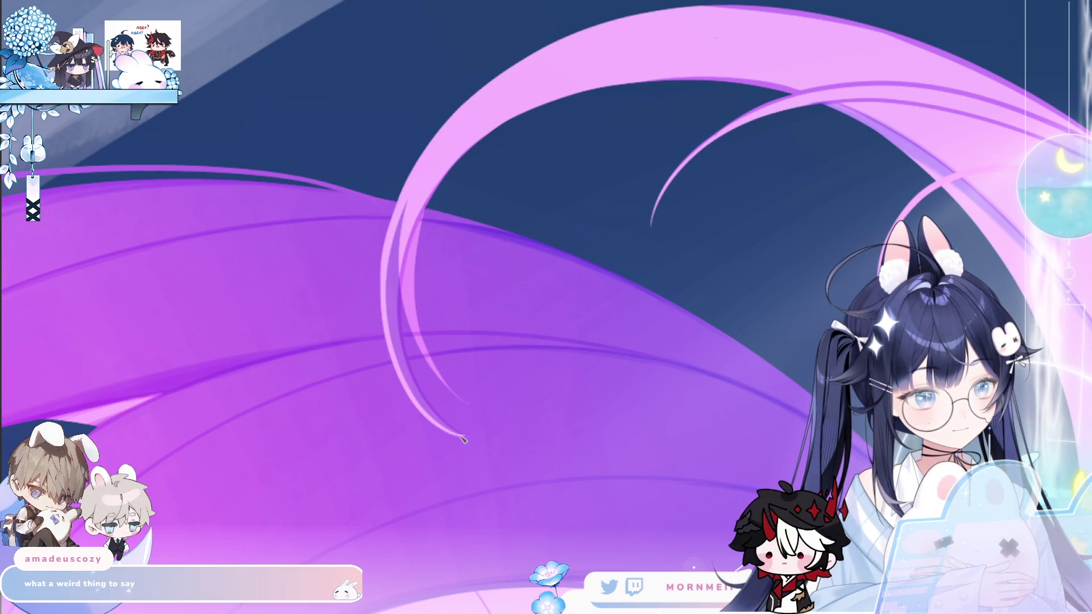
# Step: Paint five lighter pink strokes along the inner arc of the sweeping hair strand
pyautogui.moveTo(417, 393); pyautogui.dragTo(417, 195)
pyautogui.moveTo(439, 424); pyautogui.dragTo(417, 189)
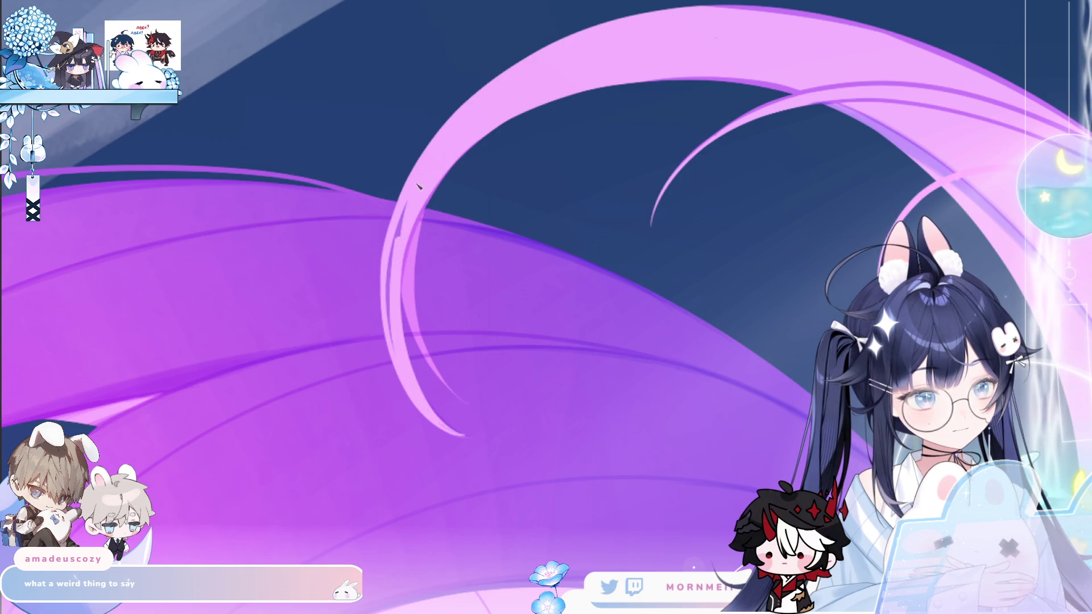
pyautogui.moveTo(389, 348); pyautogui.dragTo(394, 246)
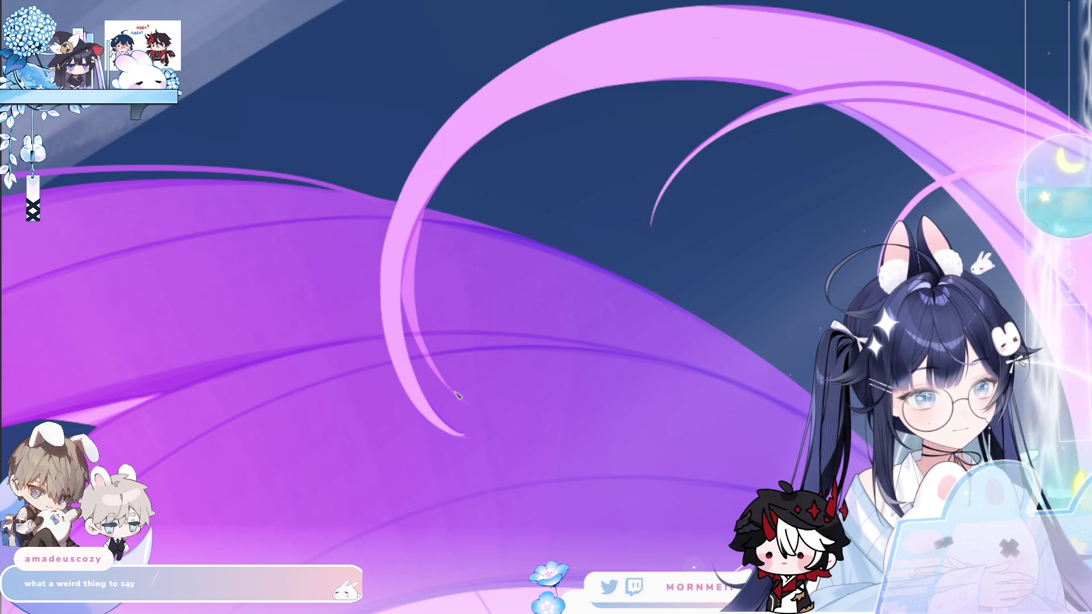
pyautogui.moveTo(431, 350); pyautogui.dragTo(439, 174)
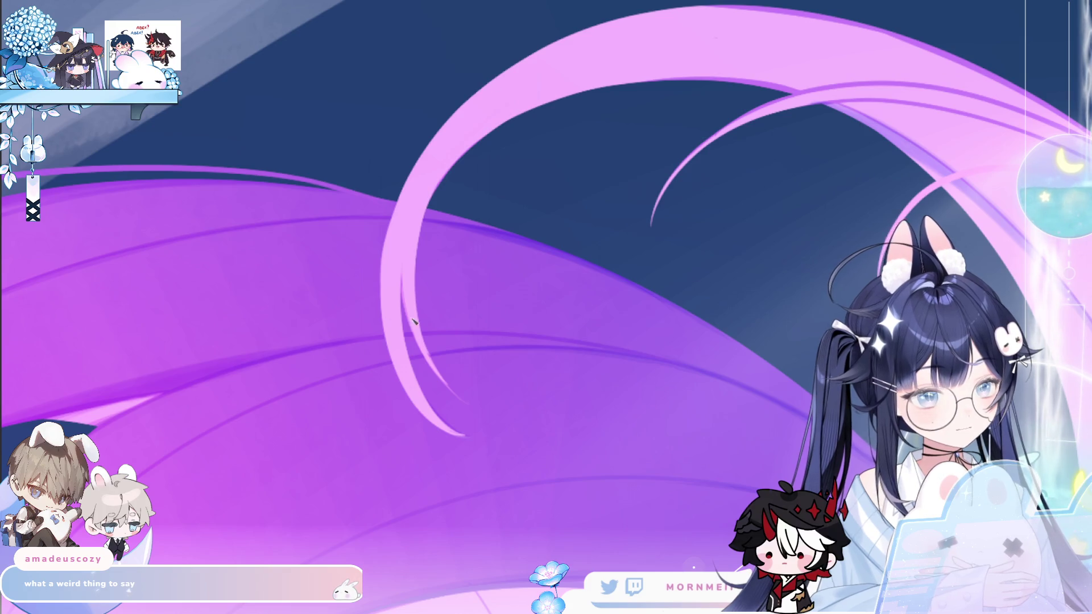
pyautogui.moveTo(418, 220); pyautogui.dragTo(418, 357)
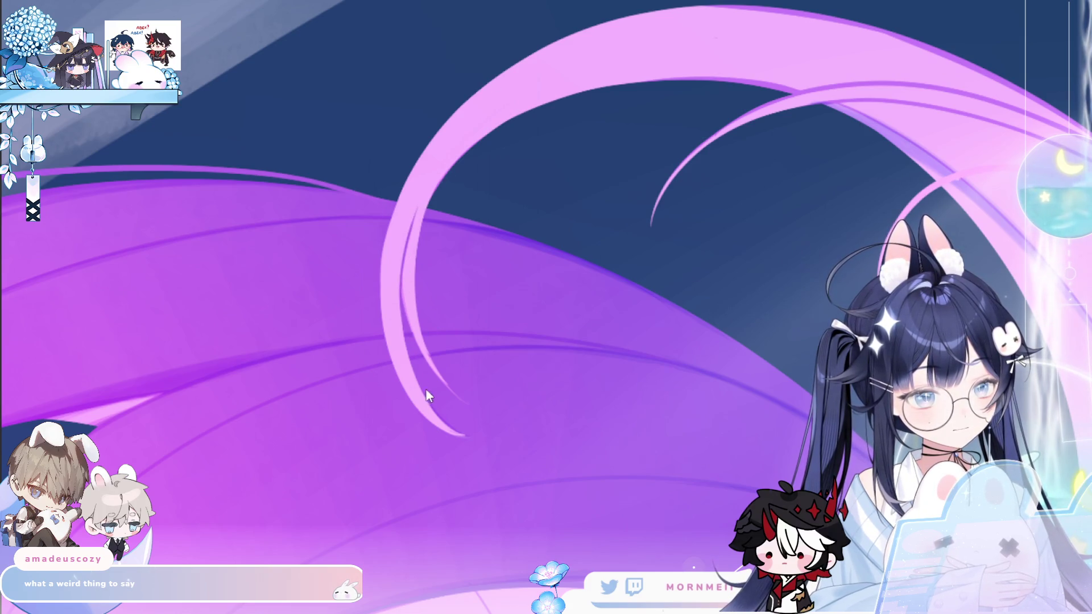
pyautogui.scroll(-3, 524, 232)
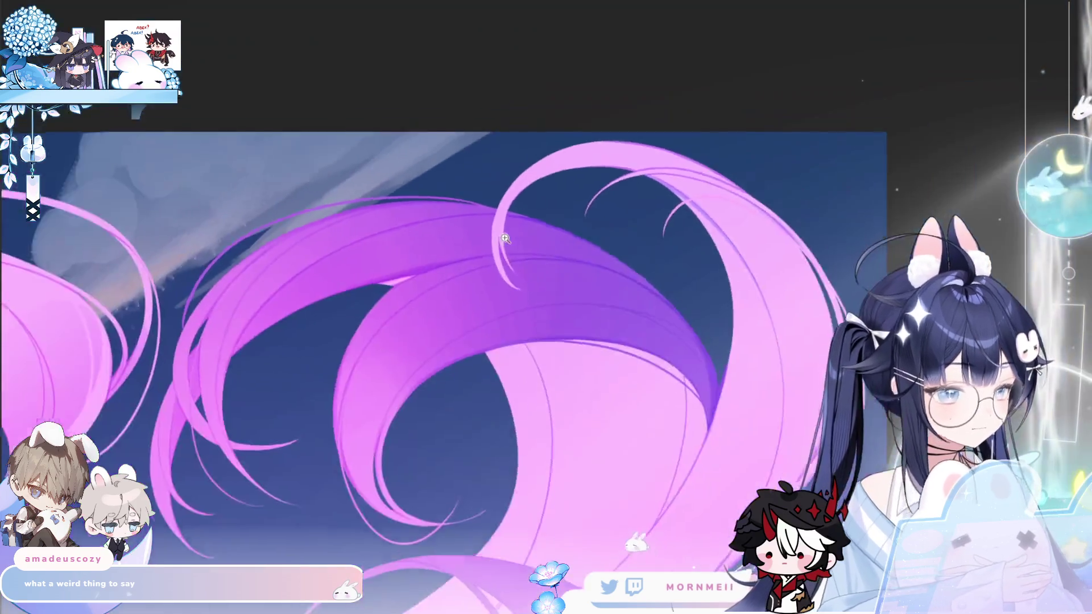
pyautogui.scroll(3, 332, 320)
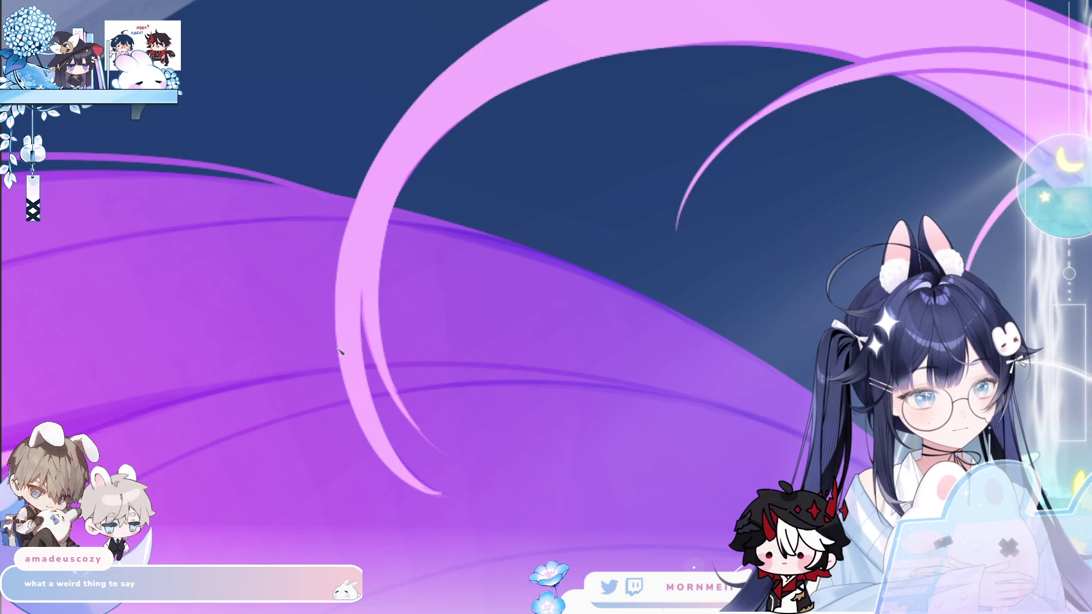
pyautogui.scroll(-4, 343, 329)
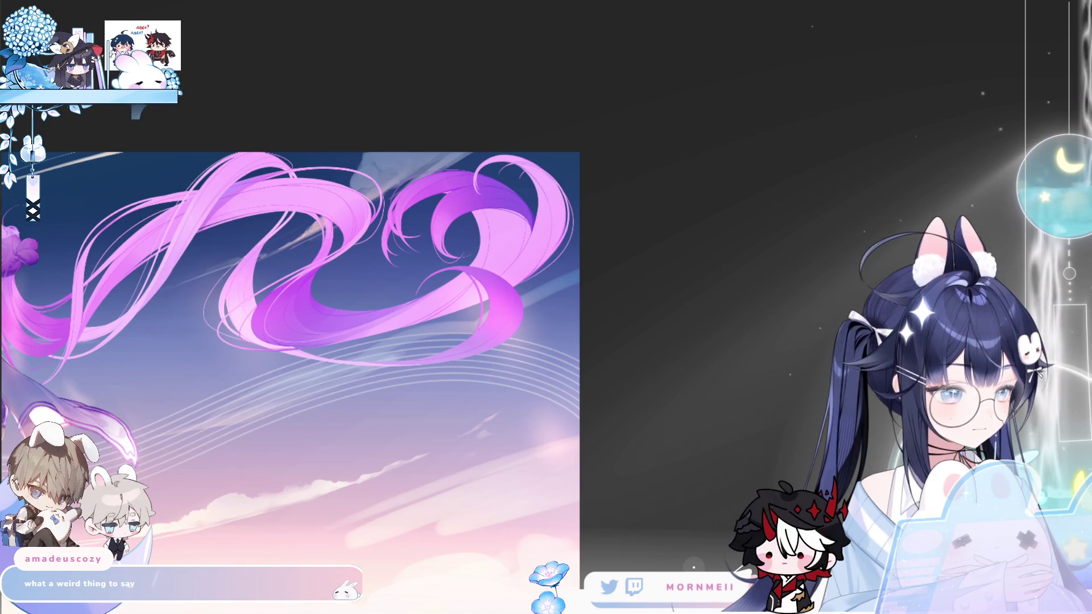
# Step: Fit the whole painting on screen, then zoom back in on the twin tails
pyautogui.hotkey('ctrl', '0')
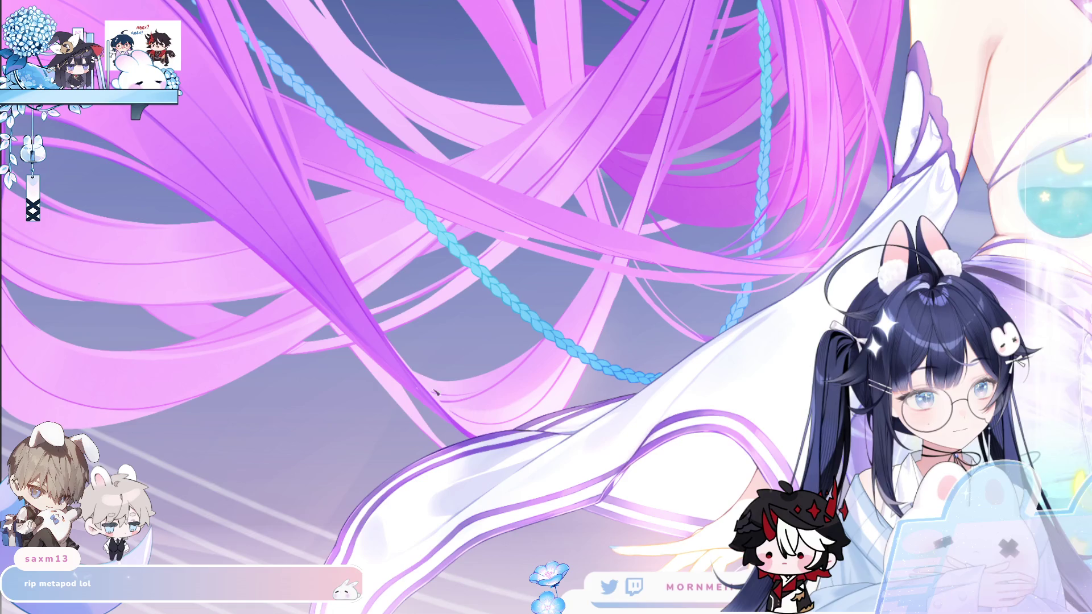
pyautogui.scroll(2, 409, 364)
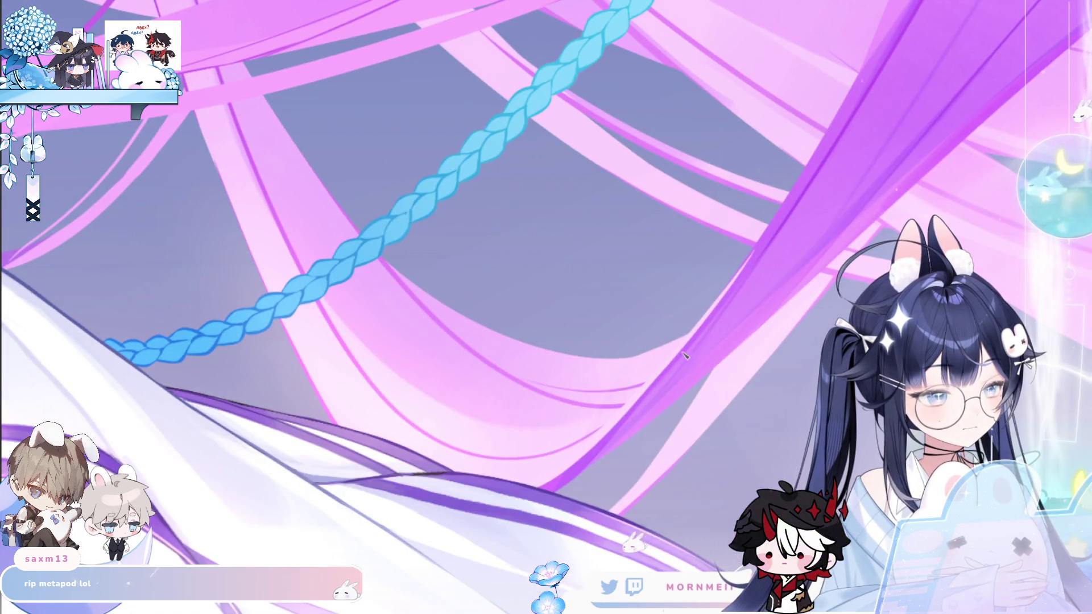
# Step: Zoom and pan around the twin tails, bringing the arm and body into view
pyautogui.scroll(-3, 687, 370)
pyautogui.scroll(2, 702, 246)
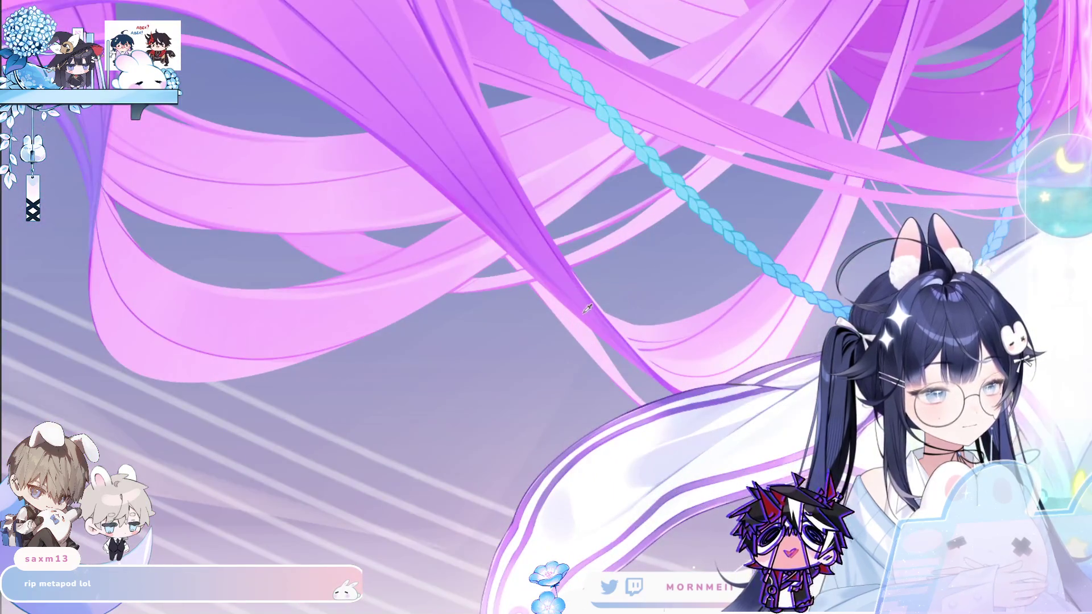
pyautogui.scroll(2, 701, 246)
pyautogui.moveTo(711, 273); pyautogui.dragTo(829, 227)
pyautogui.scroll(2, 462, 187)
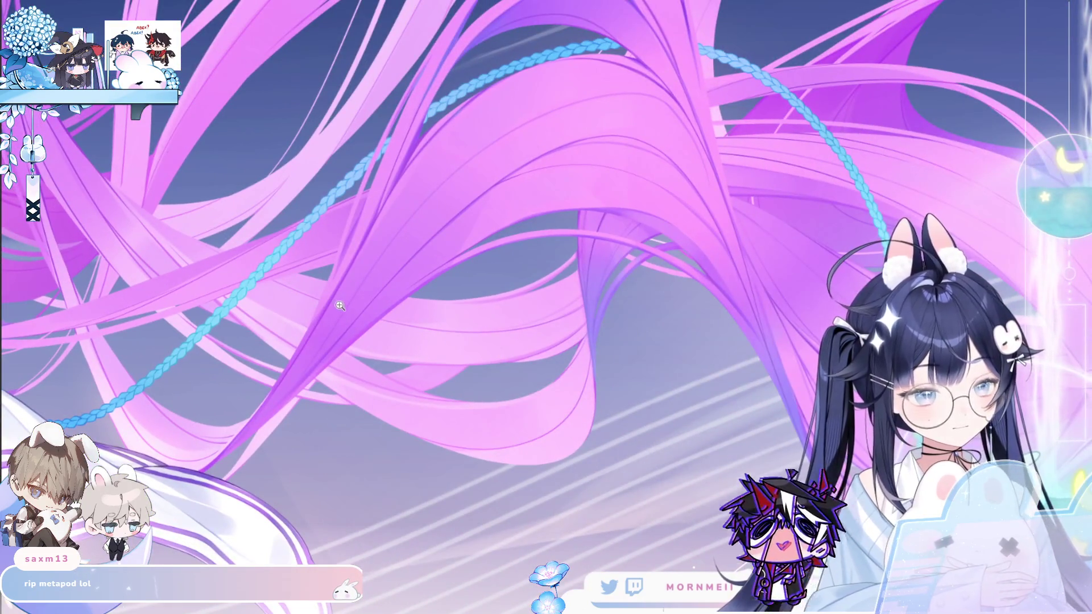
pyautogui.scroll(-1, 394, 207)
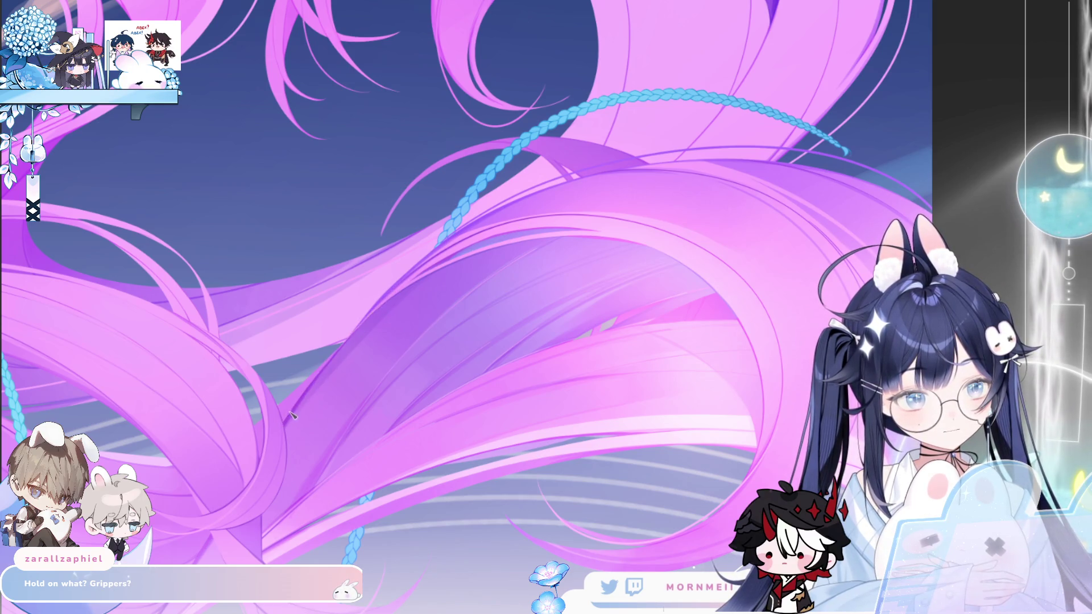
# Step: Zoom out until the entire girl and twilight-sky canvas fits in the window
pyautogui.scroll(-2, 388, 318)
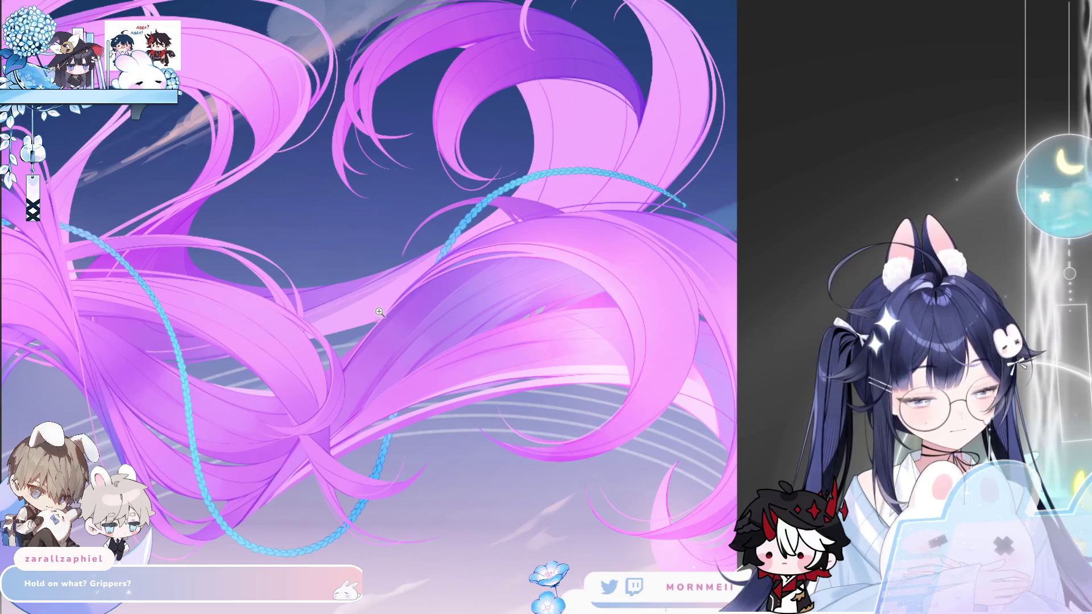
pyautogui.scroll(-3, 380, 312)
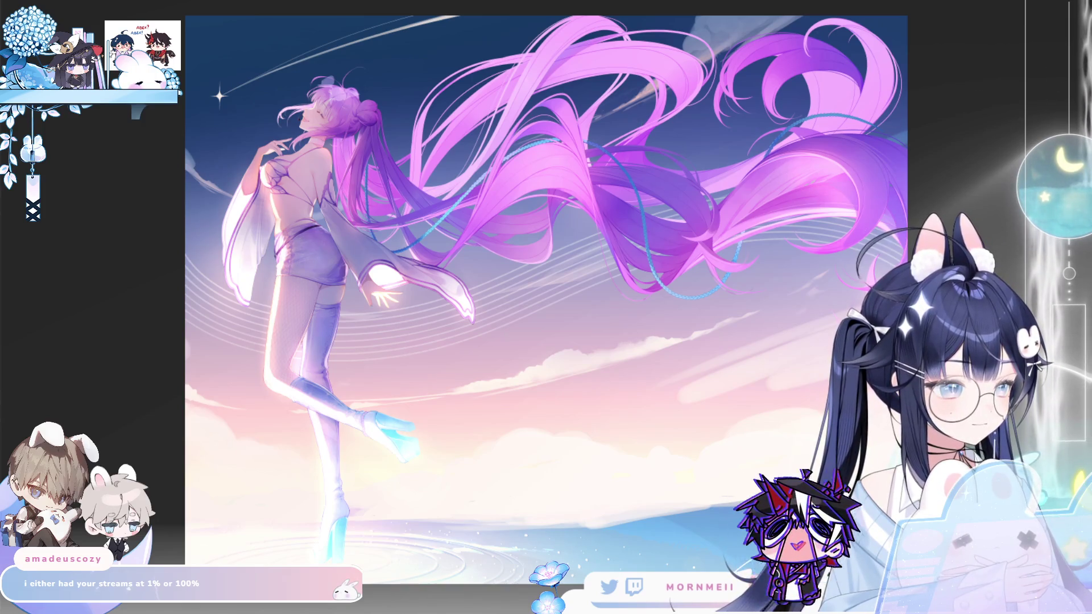
# Step: Mirror the canvas view horizontally and zoom in close on the figure's head and bun
pyautogui.press('h')
pyautogui.hotkey('ctrl', '+')
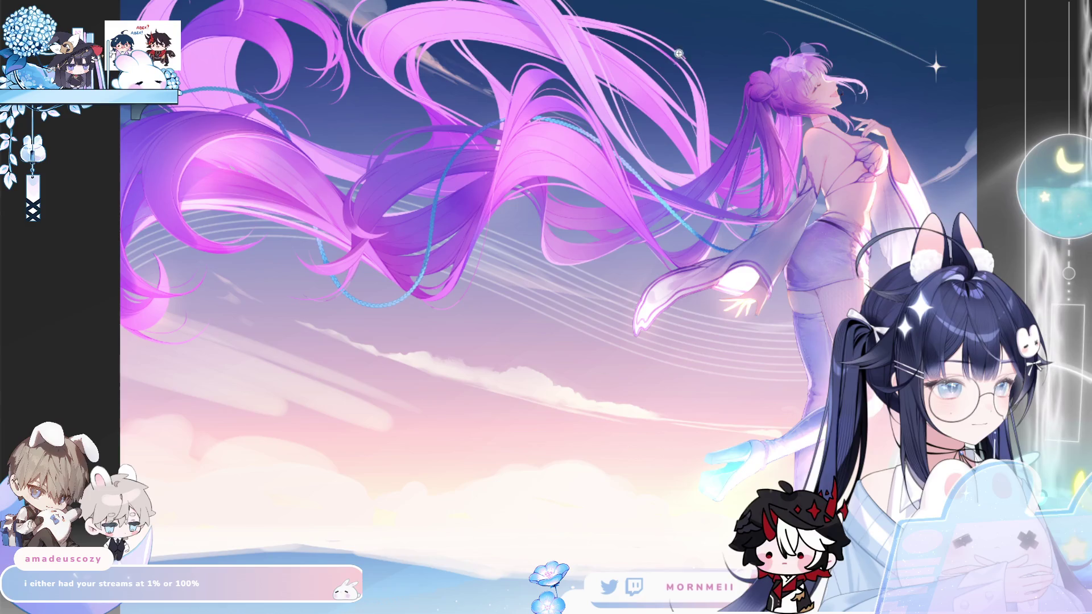
pyautogui.hotkey('ctrl', '+')
pyautogui.click(795, 64)
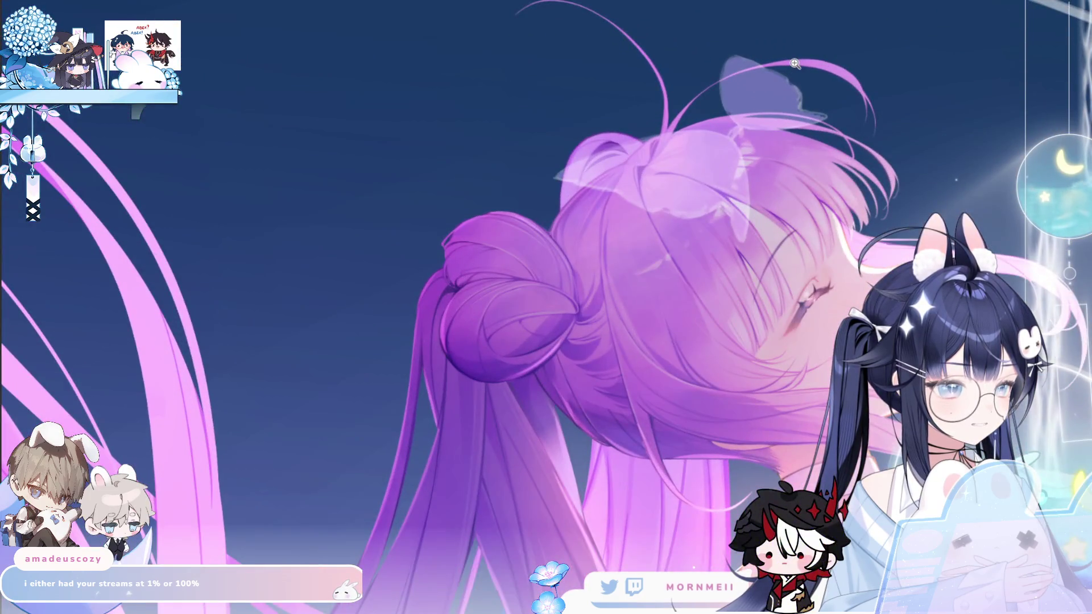
# Step: Fit the whole mirrored illustration back in view, then enlarge the hair and figure slightly
pyautogui.hotkey('ctrl', '0')
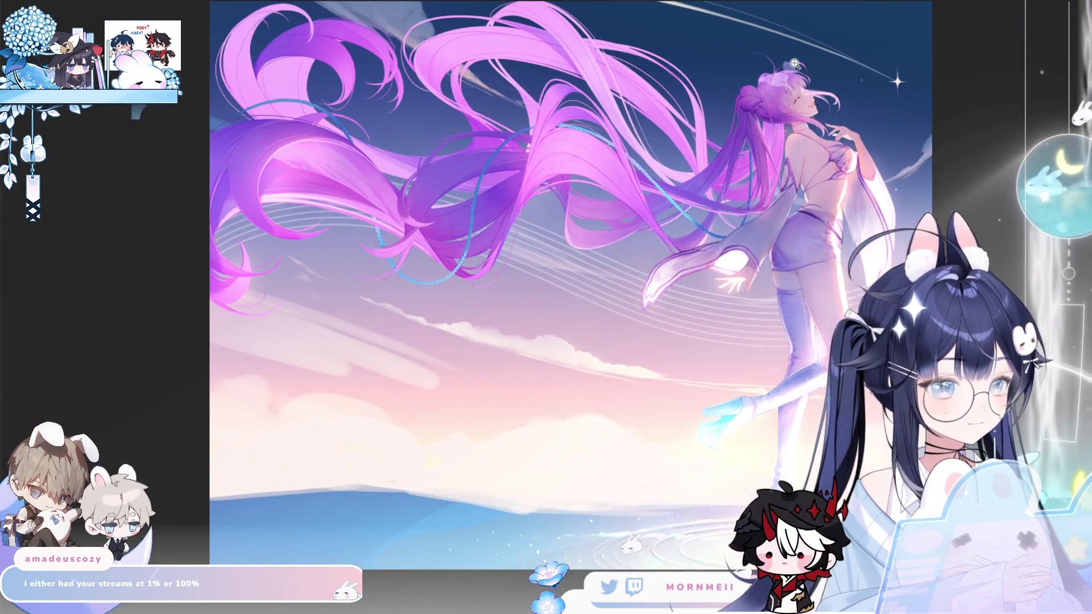
pyautogui.hotkey('ctrl', '+')
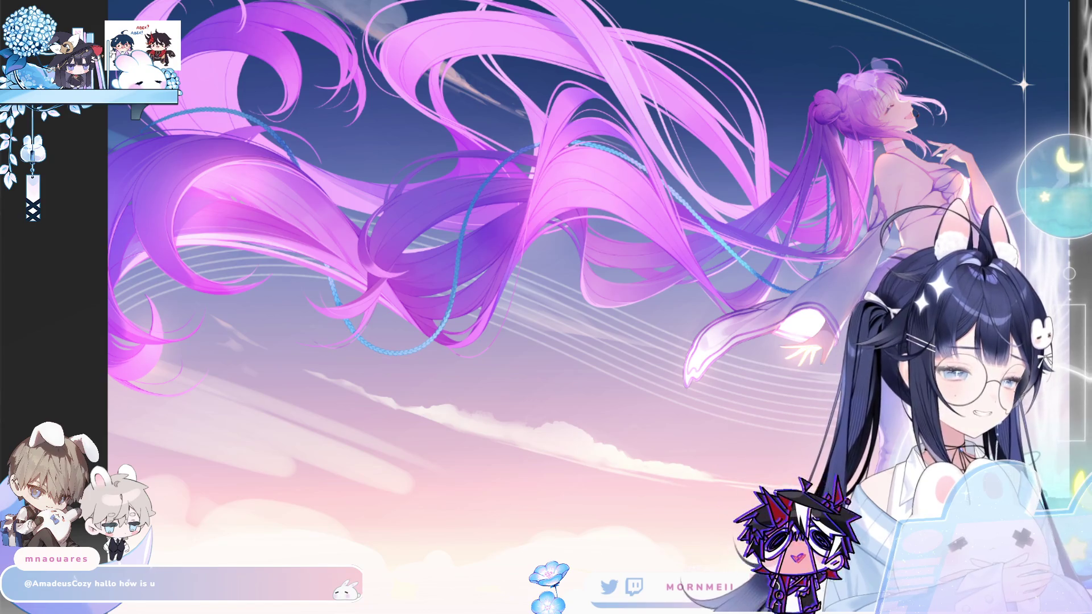
pyautogui.scroll(-2, 821, 38)
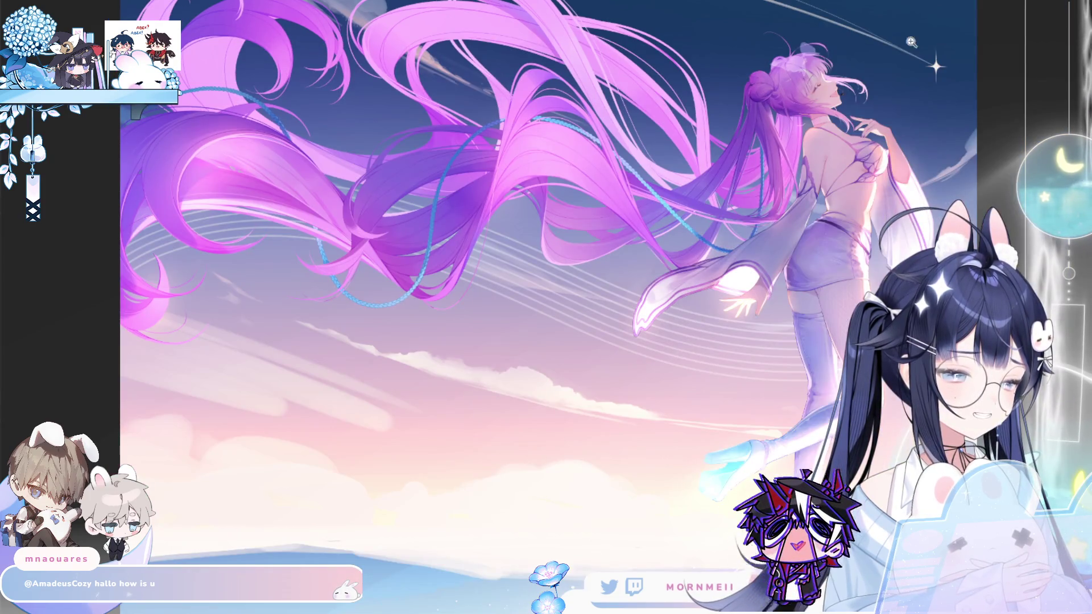
# Step: Zoom out to the full canvas and toggle the horizontal flip off to restore normal orientation
pyautogui.scroll(-4, 821, 38)
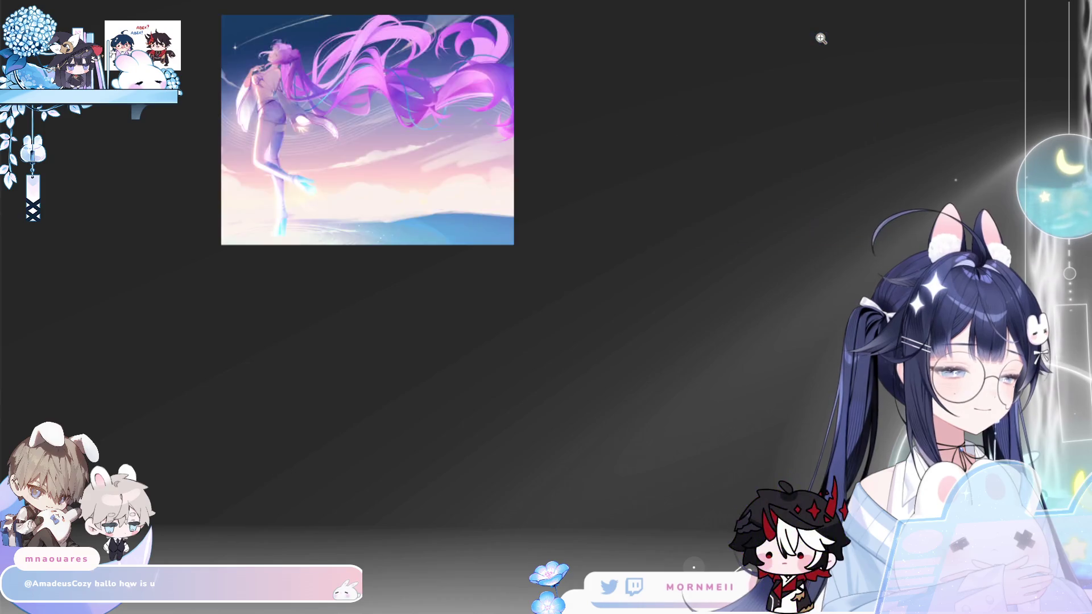
pyautogui.scroll(6, 392, 40)
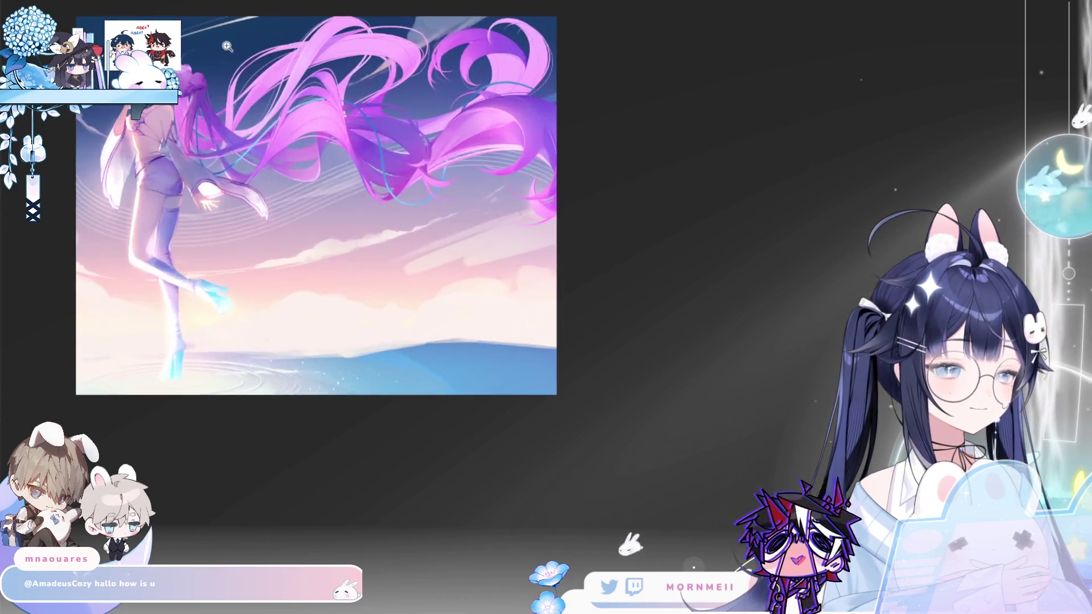
pyautogui.scroll(-3, 264, 83)
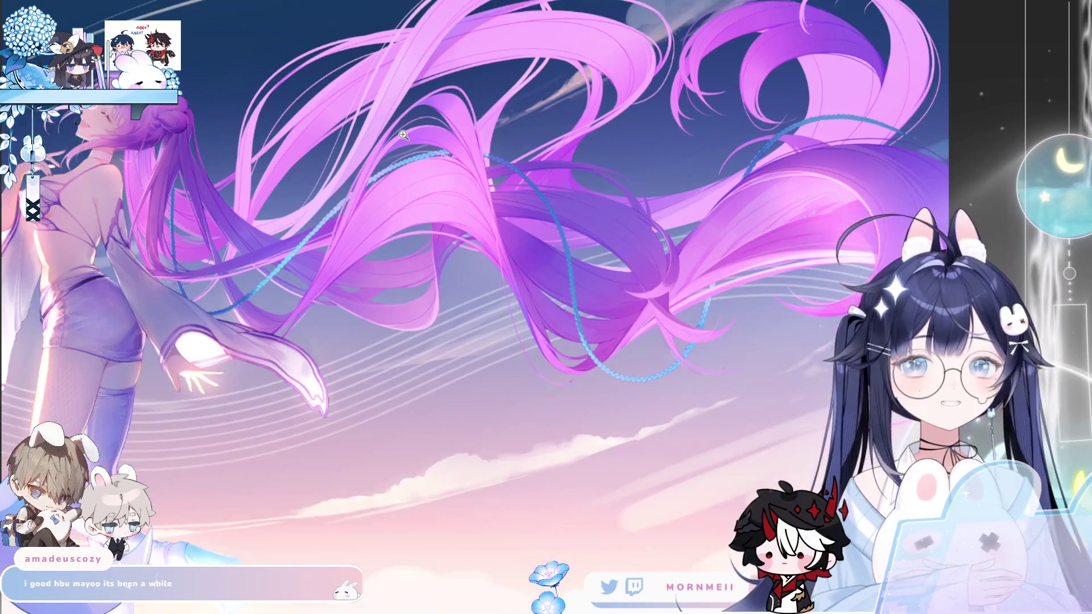
pyautogui.scroll(-2, 925, 189)
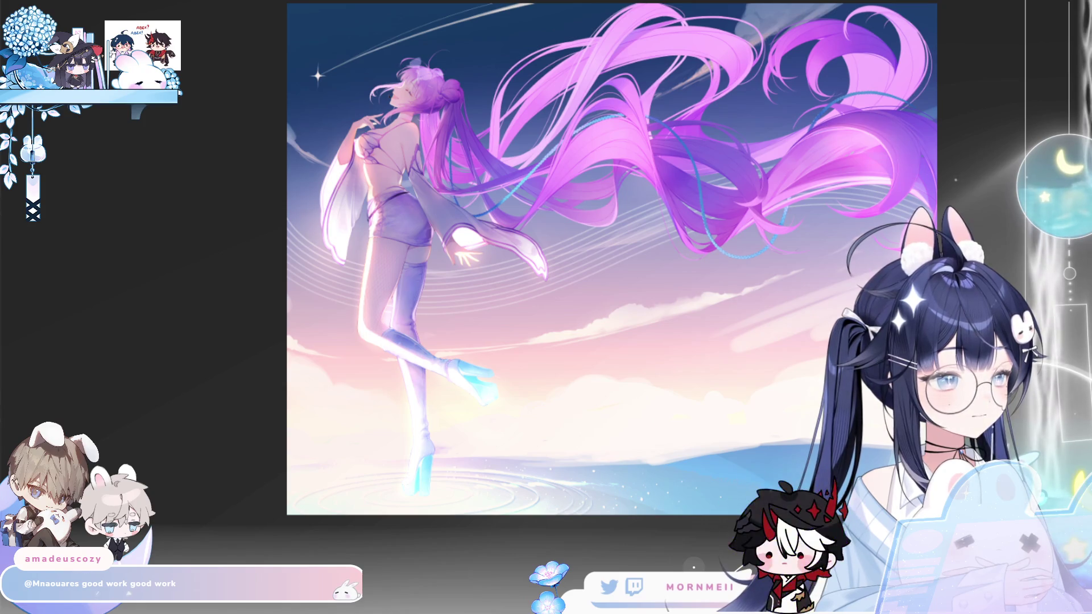
pyautogui.scroll(-2, 473, 229)
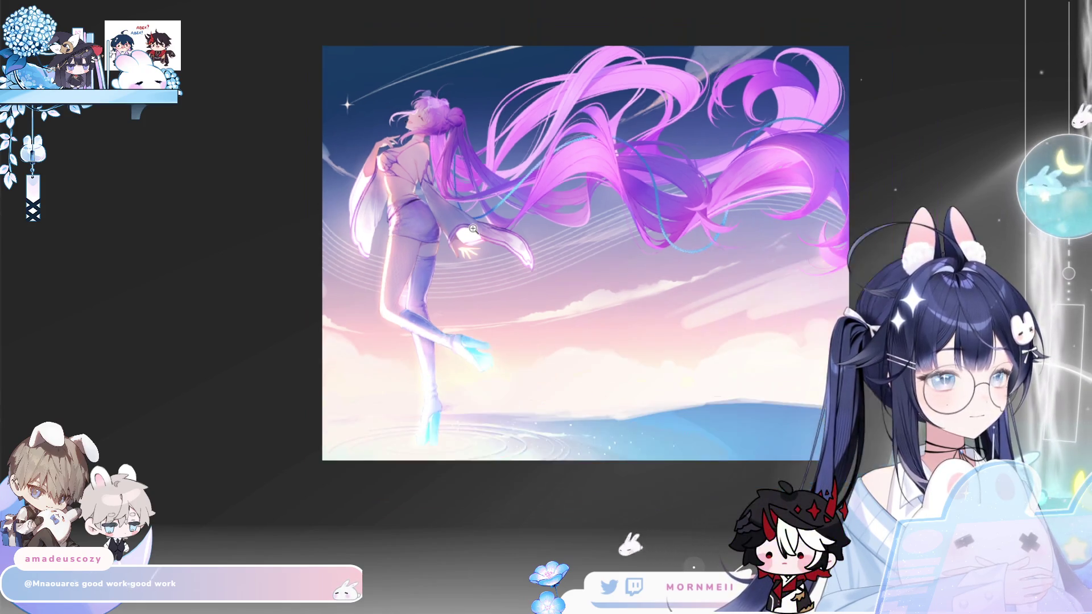
pyautogui.press('h')
pyautogui.press('h')
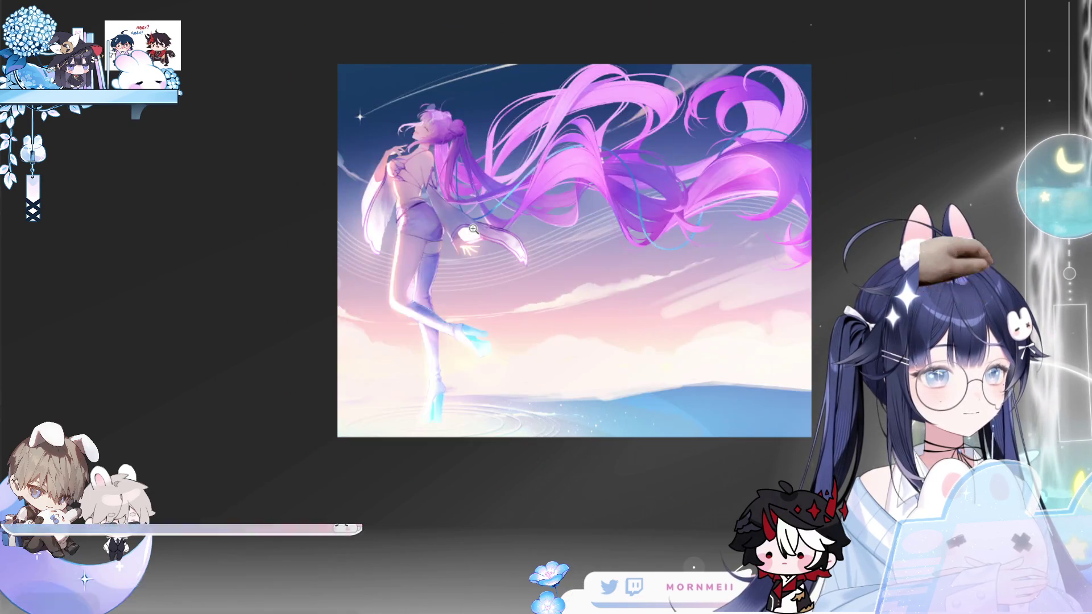